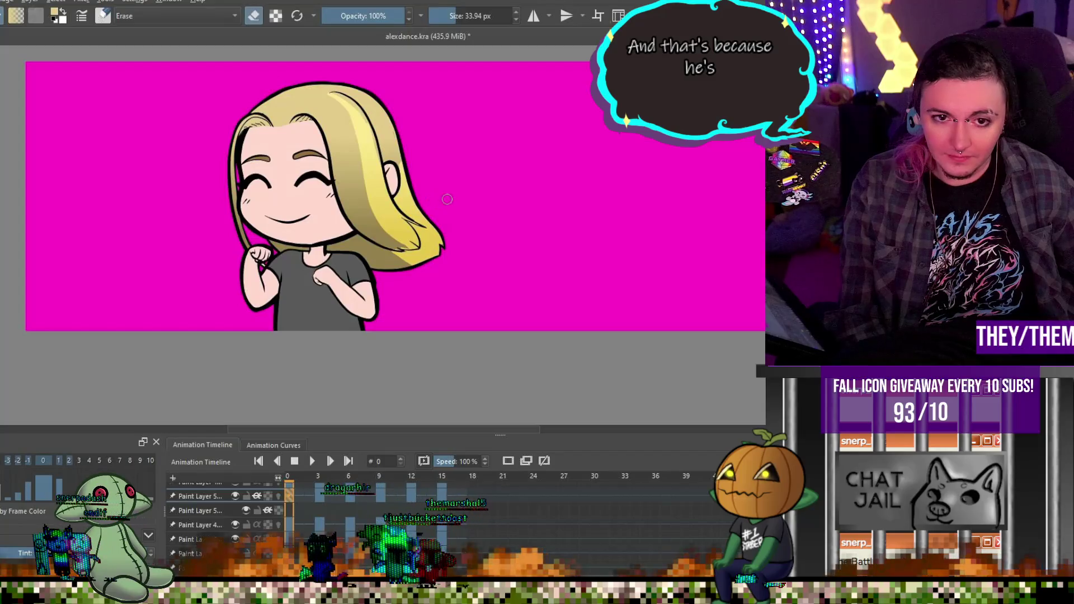
Switch to the smaller 60 px shading brush and go to the frame-3 drawing
scroll(436, 190, "up", 3)
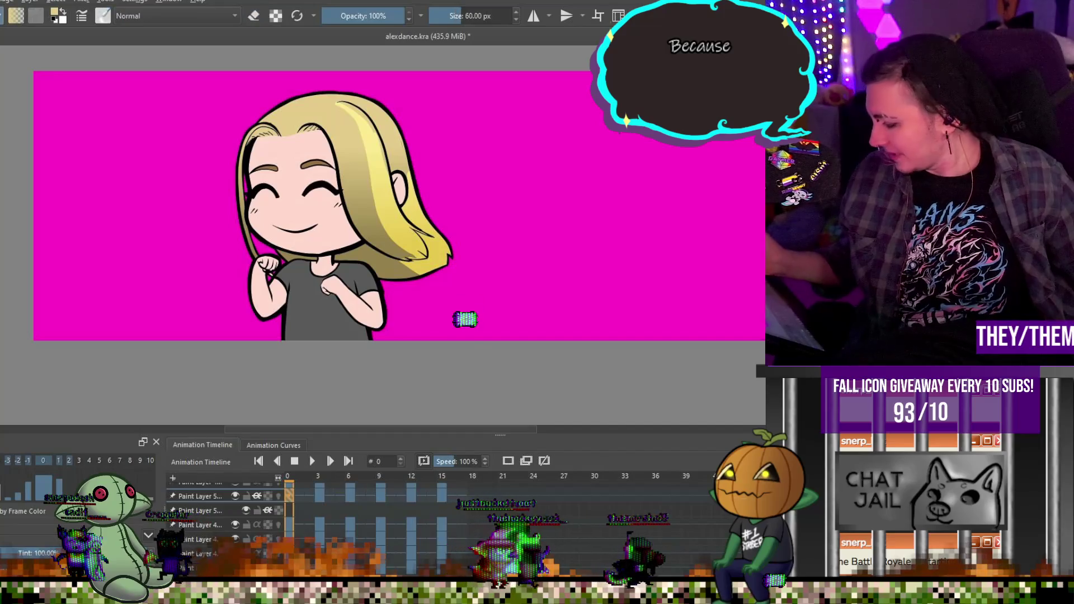
key("slash")
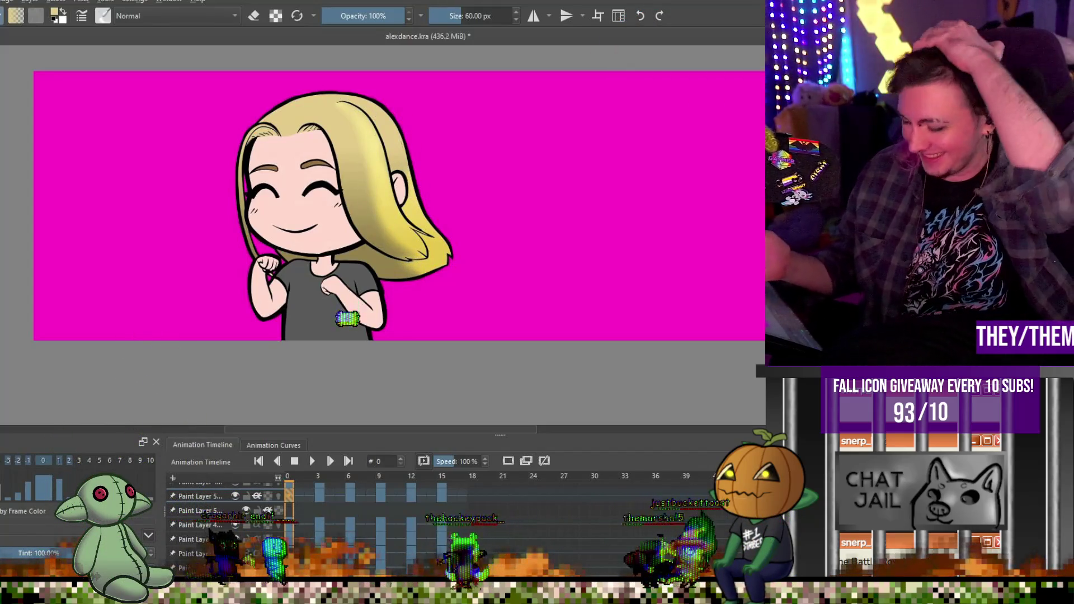
left_click(318, 496)
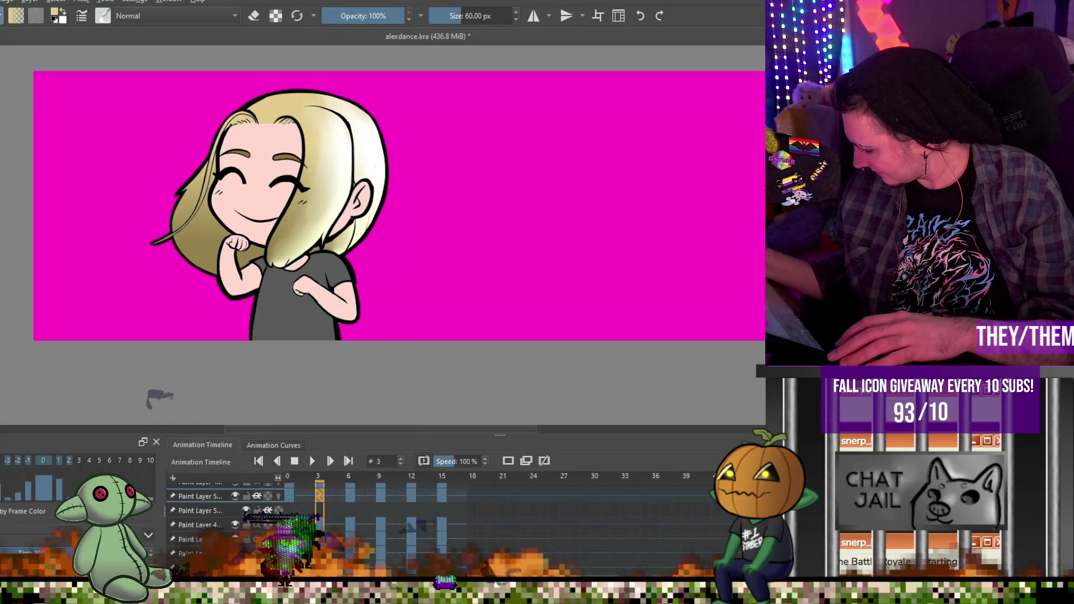
Replace the white highlight with yellow right-side hair highlights on frames 3 through 15, erasing slips
key("ctrl+z")
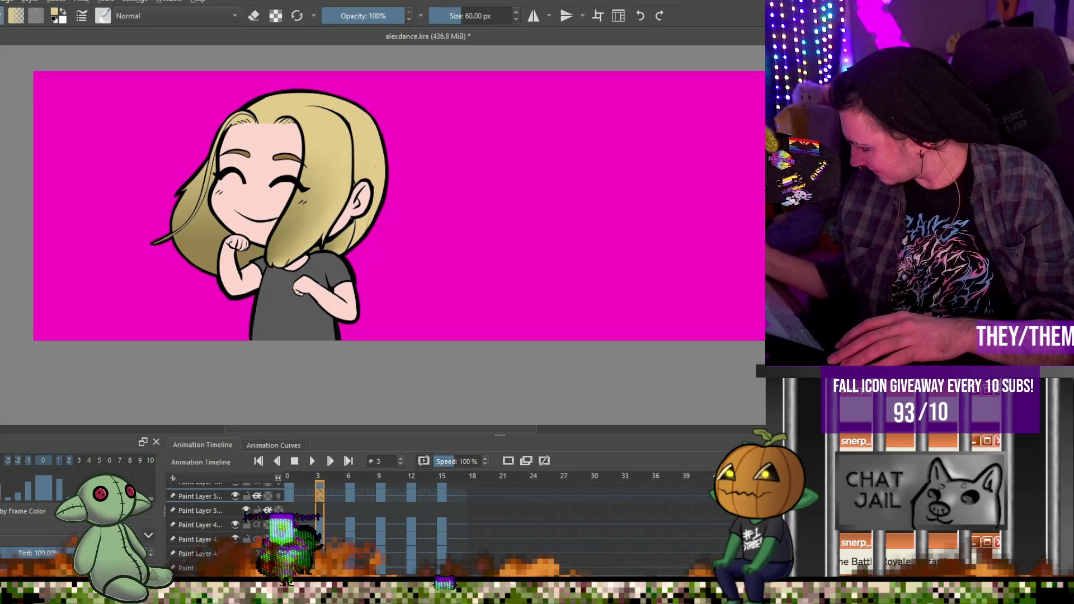
left_click_drag(341, 106, 366, 196)
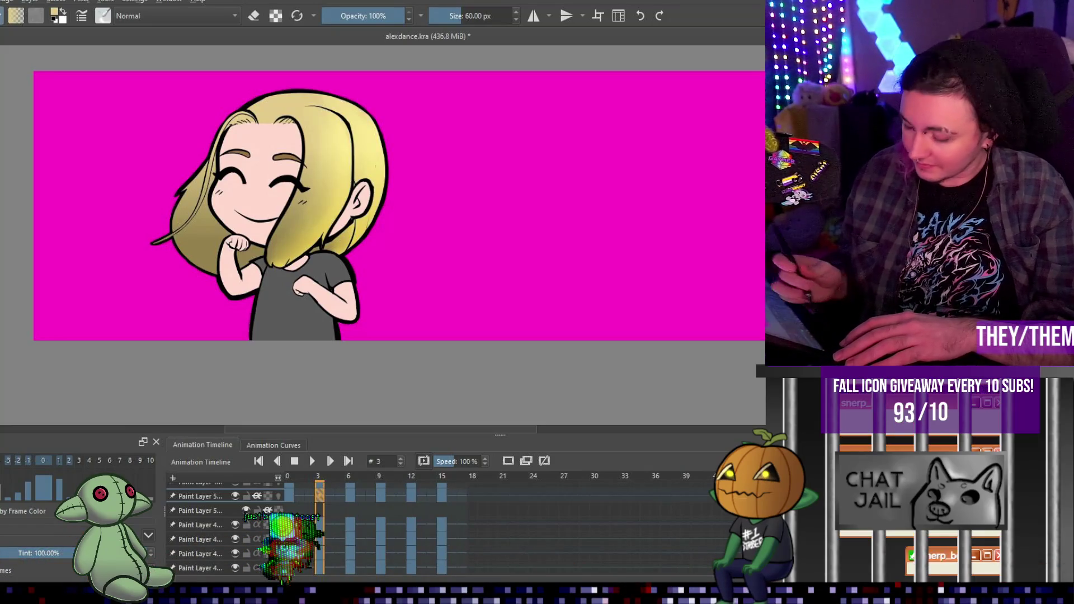
left_click(350, 495)
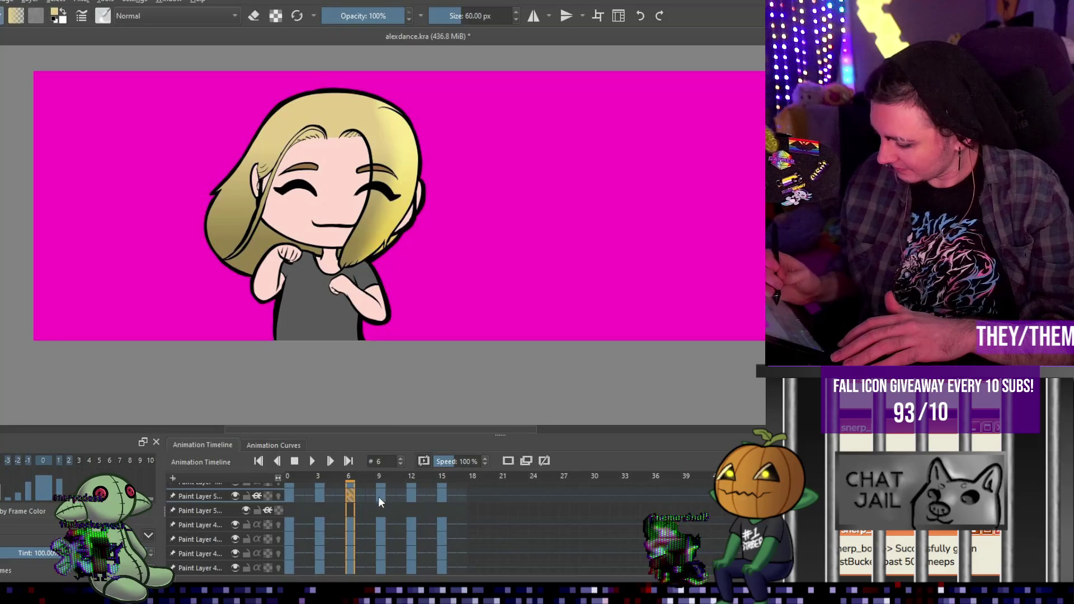
key("period")
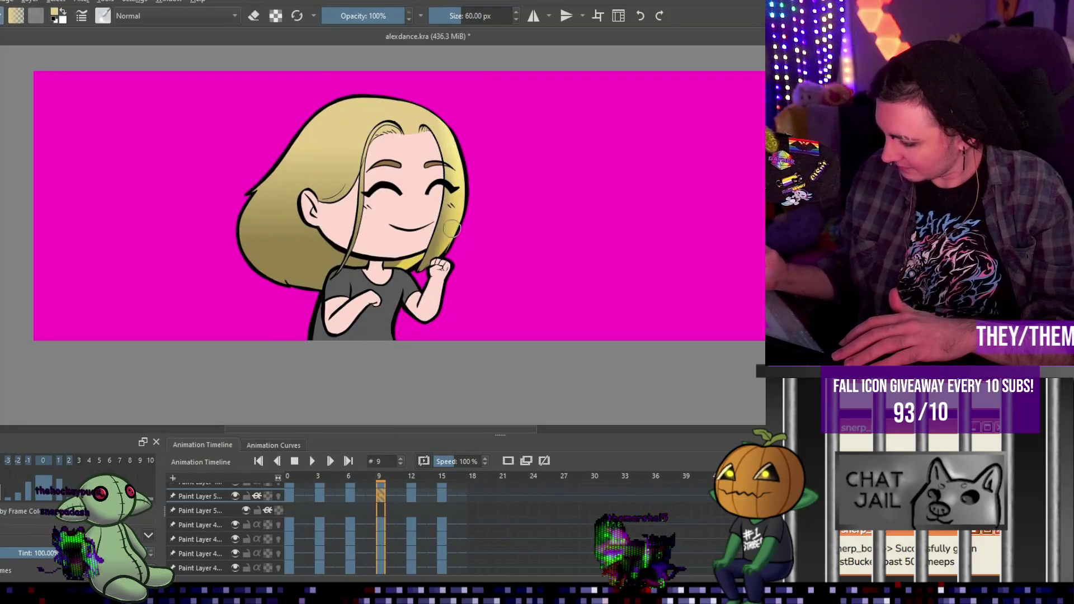
key("period")
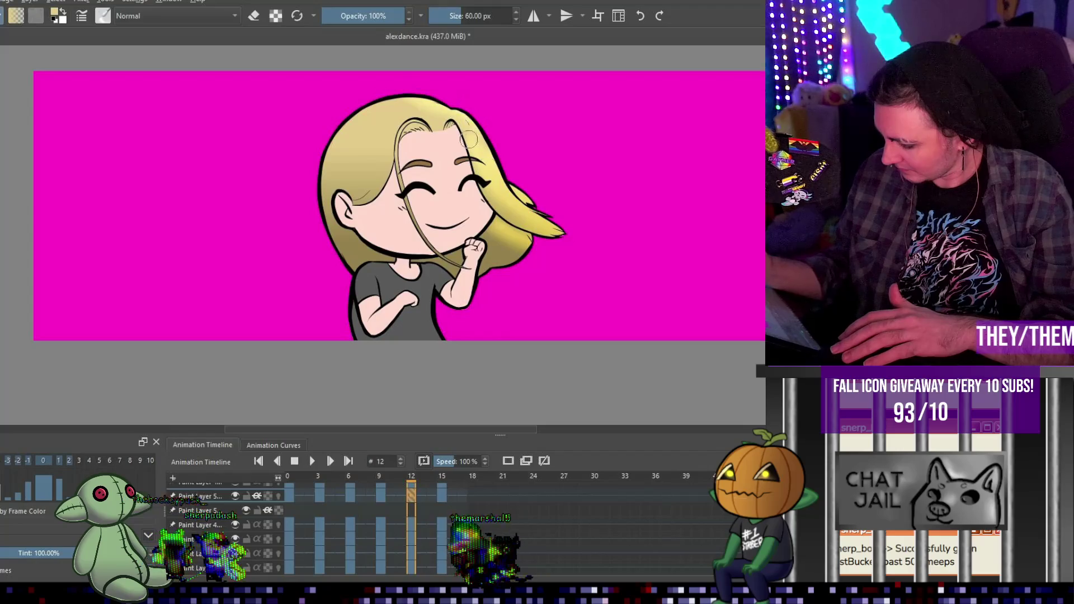
key("e")
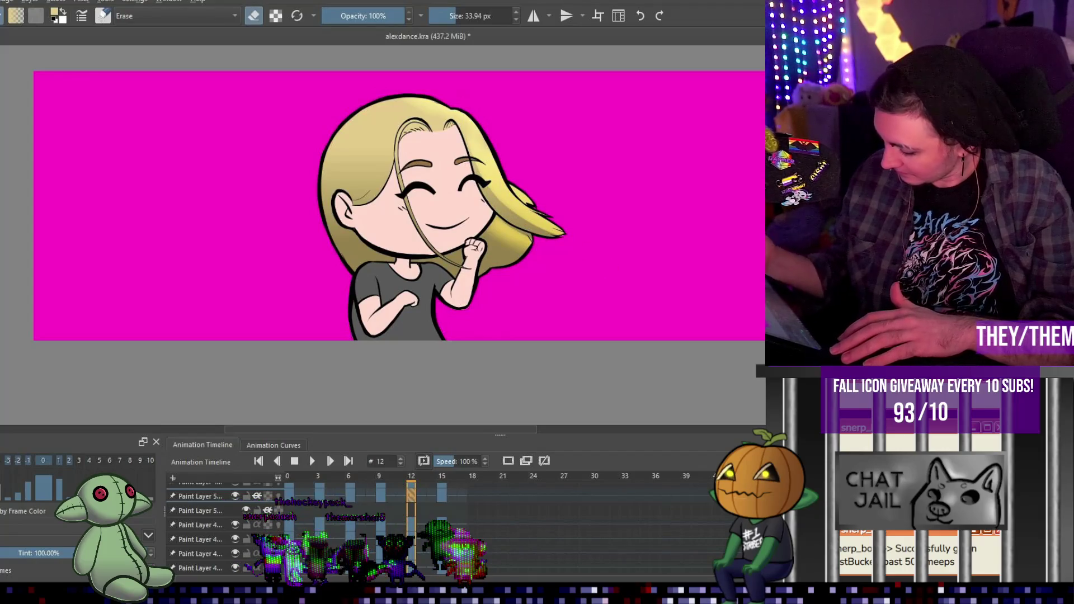
key("e")
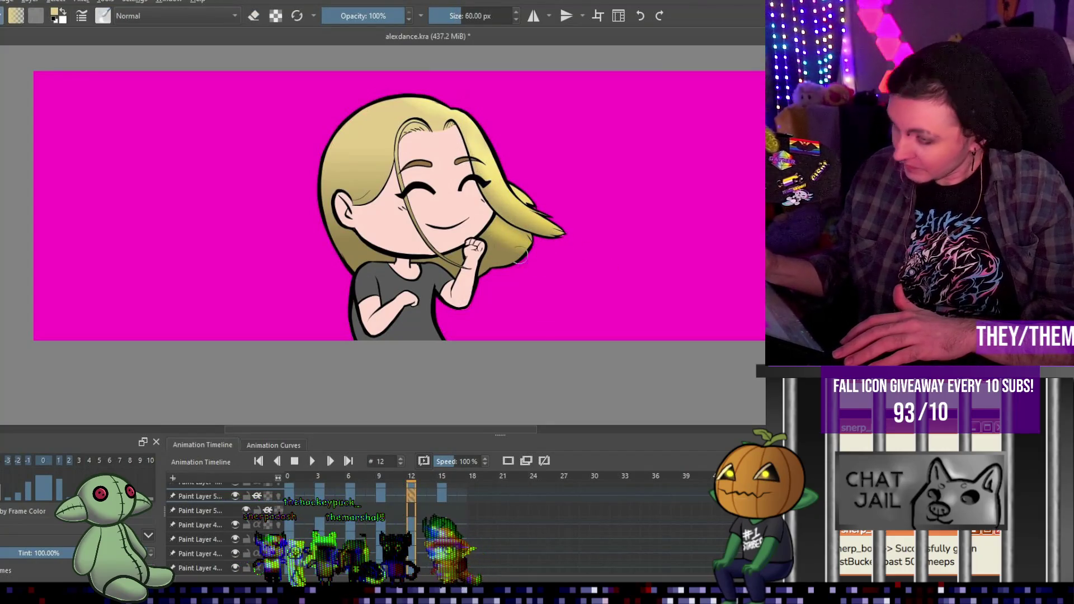
left_click(441, 497)
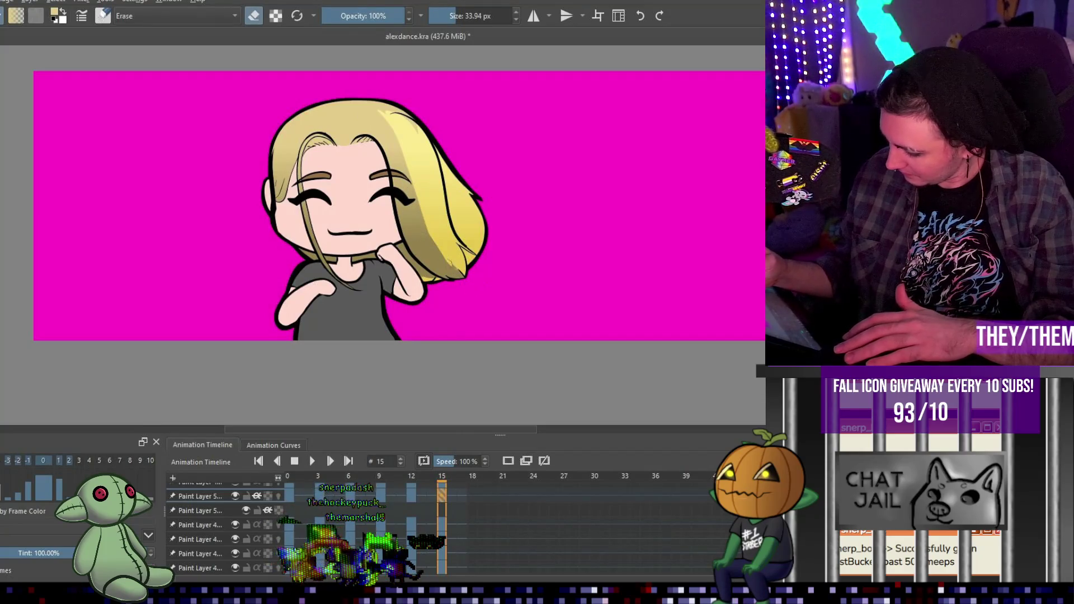
key("e")
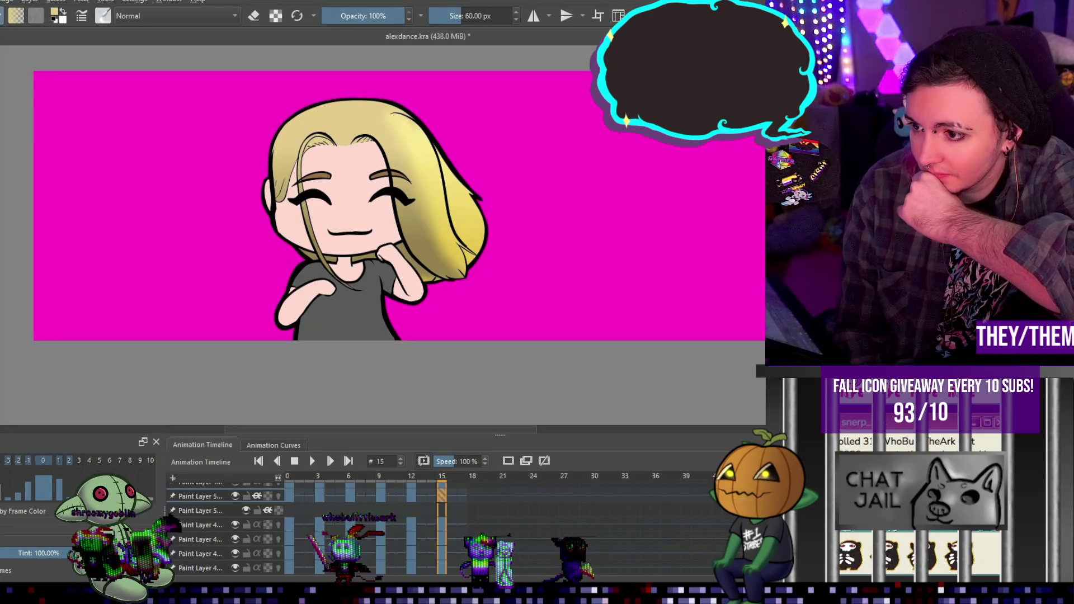
left_click(315, 461)
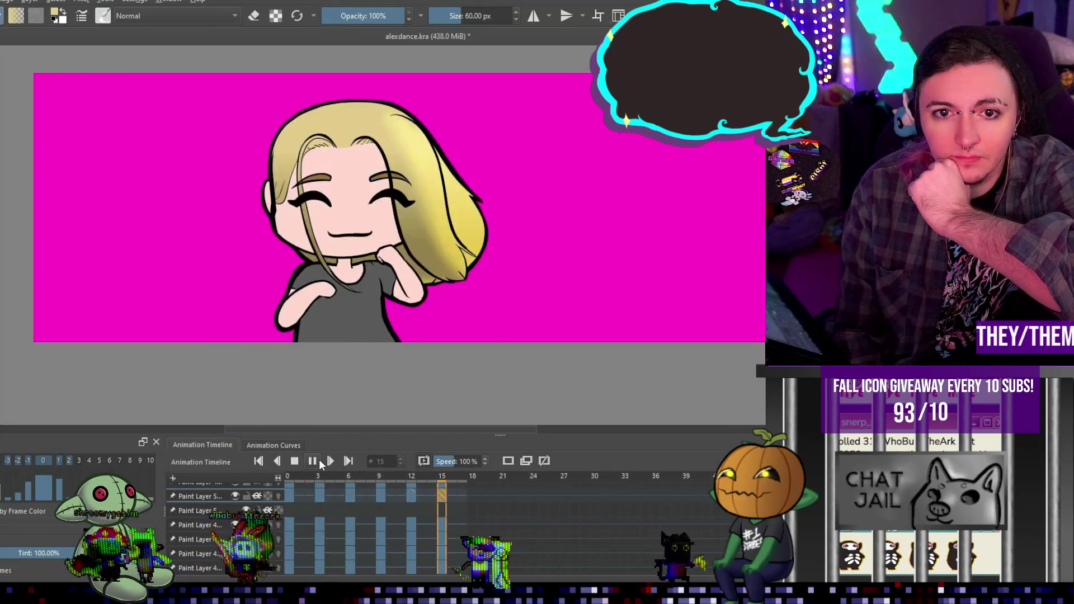
left_click(293, 461)
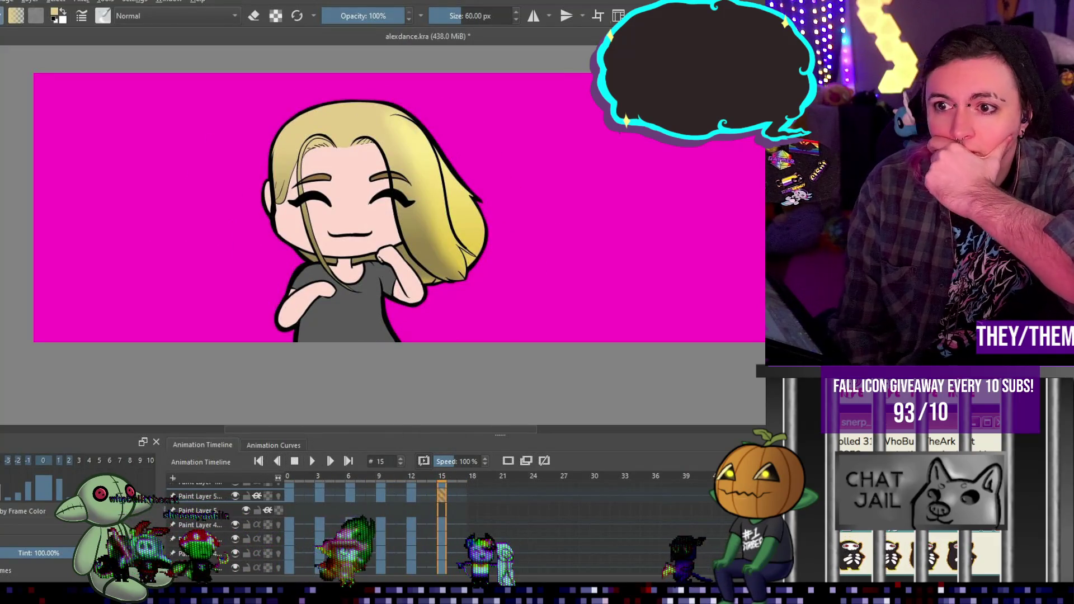
key("ctrl+z")
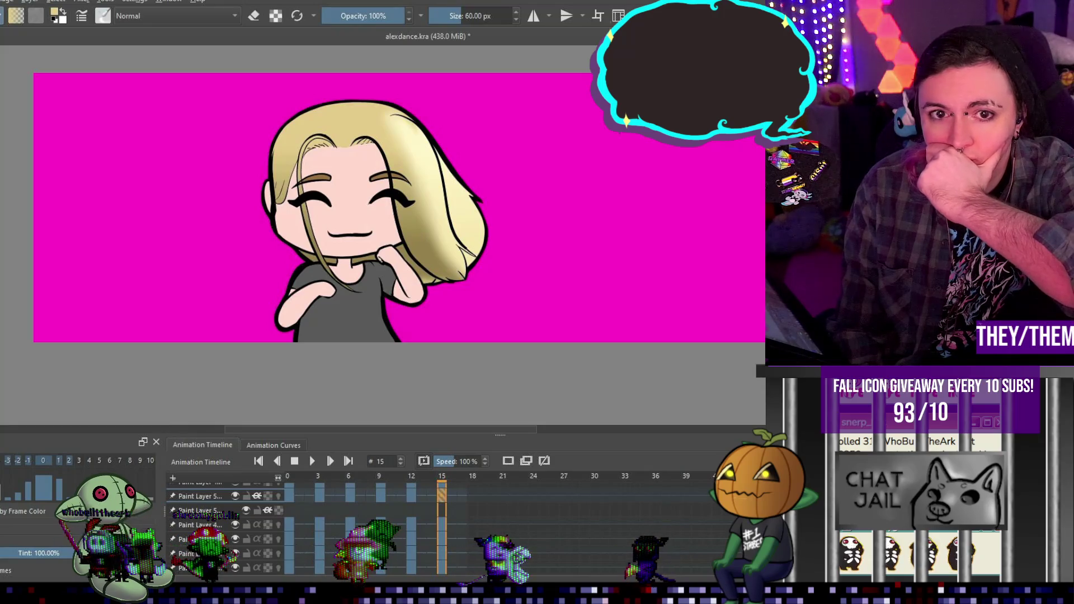
key("ctrl+shift+z")
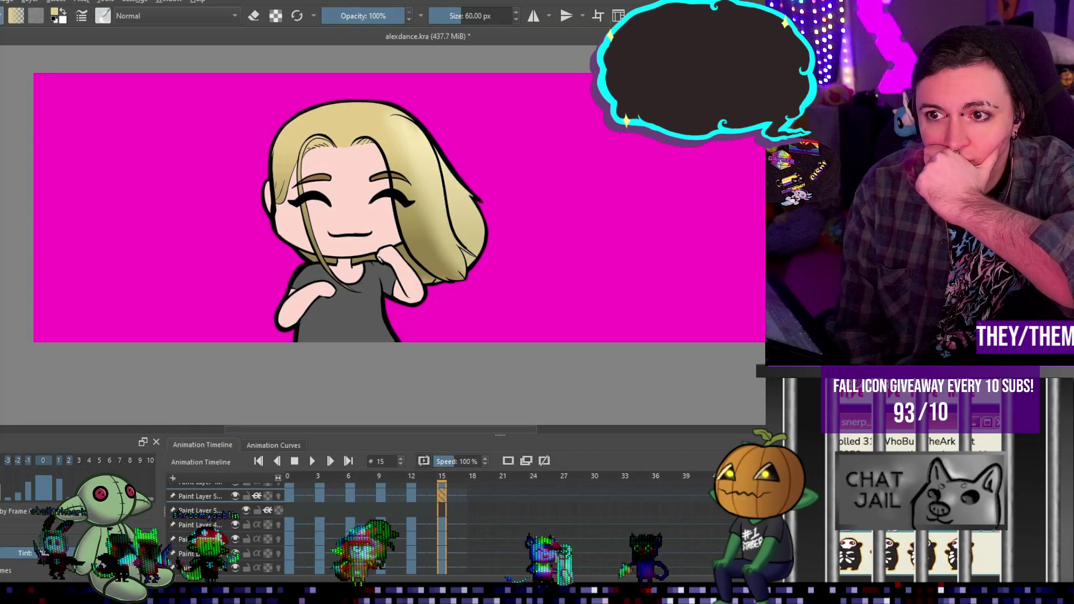
key("ctrl+shift+z")
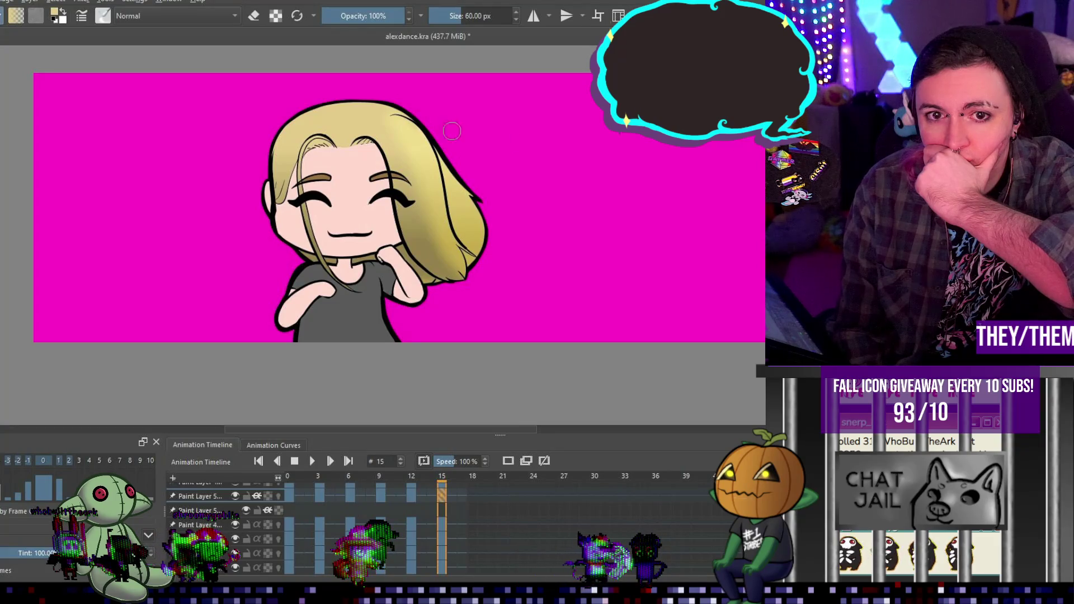
Zoom out, insert a new empty paint layer on top, and jump back to frame 0
scroll(452, 131, "down", 1)
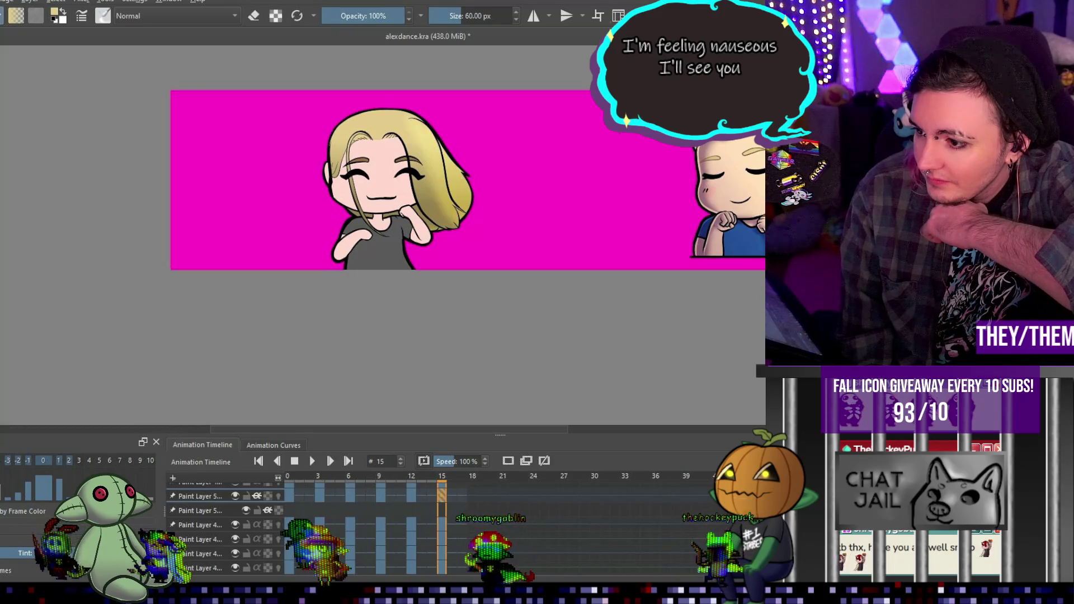
scroll(387, 151, "down", 1)
scroll(387, 151, "up", 2)
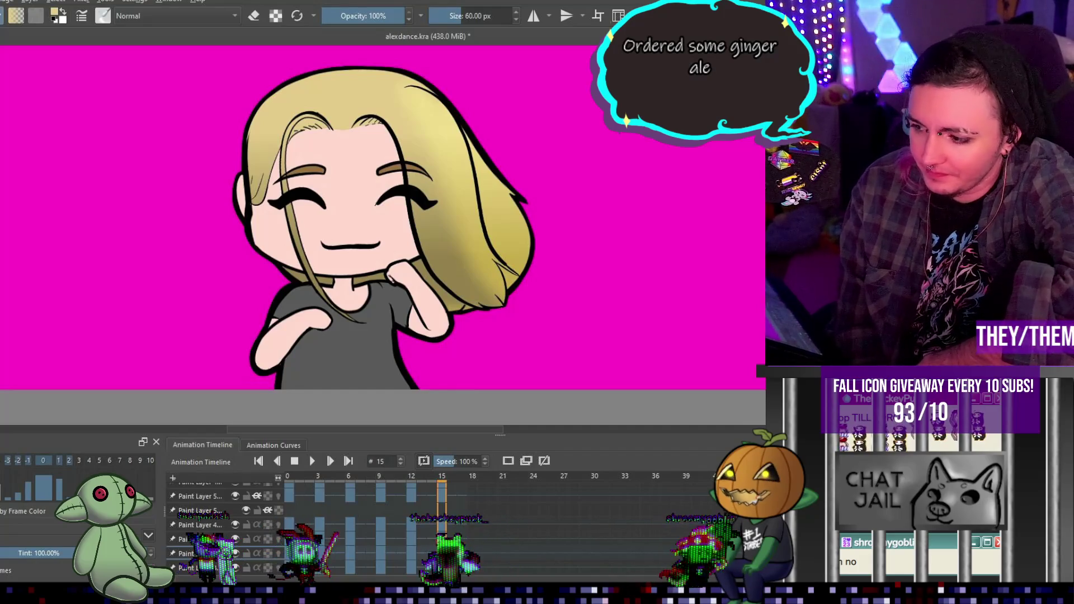
key("minus")
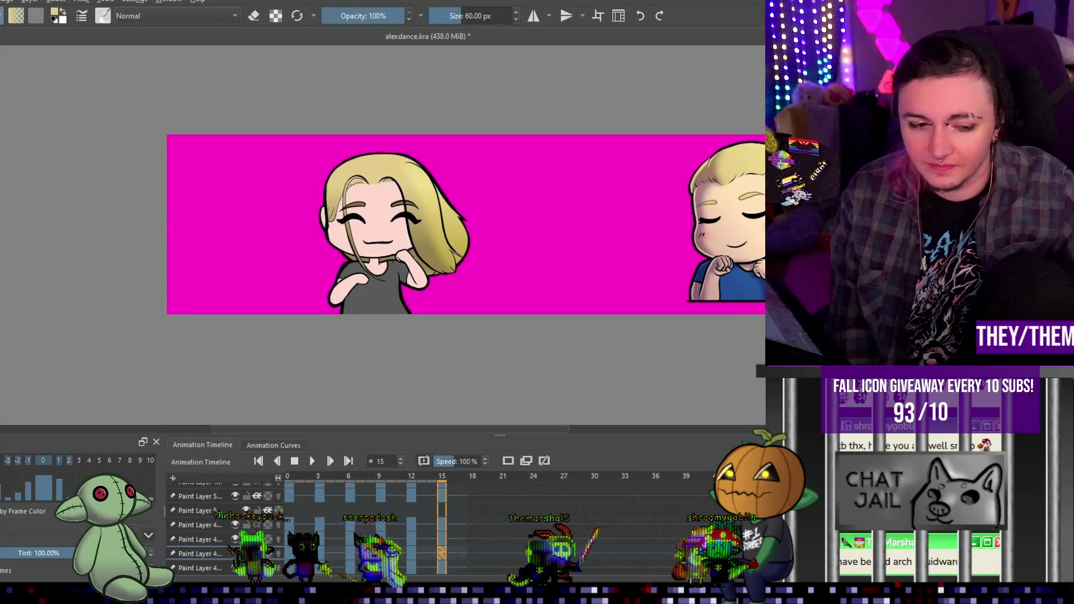
scroll(343, 260, "up", 2)
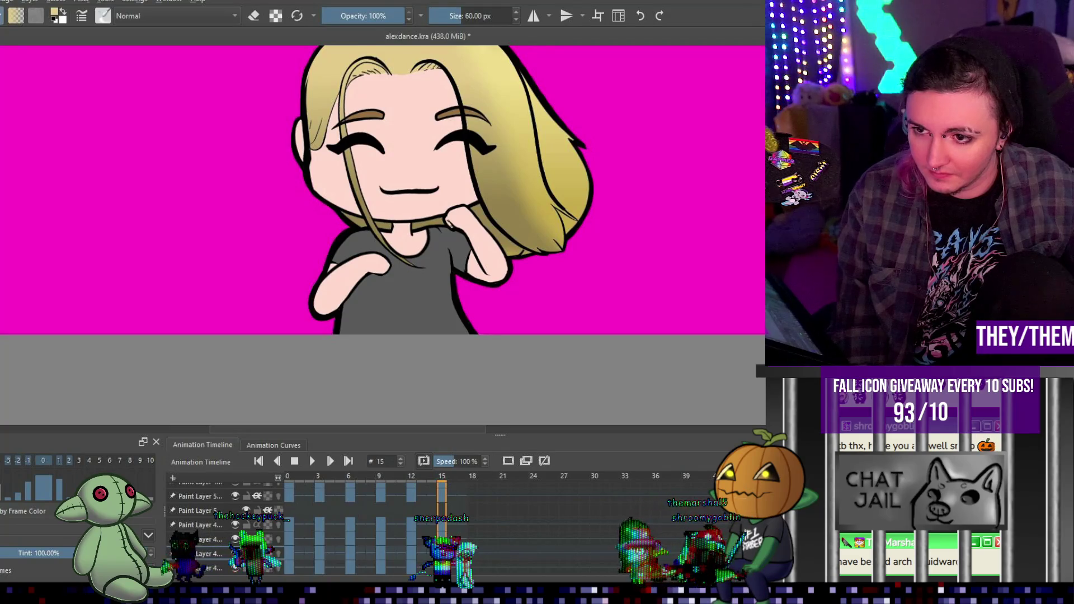
key("Insert")
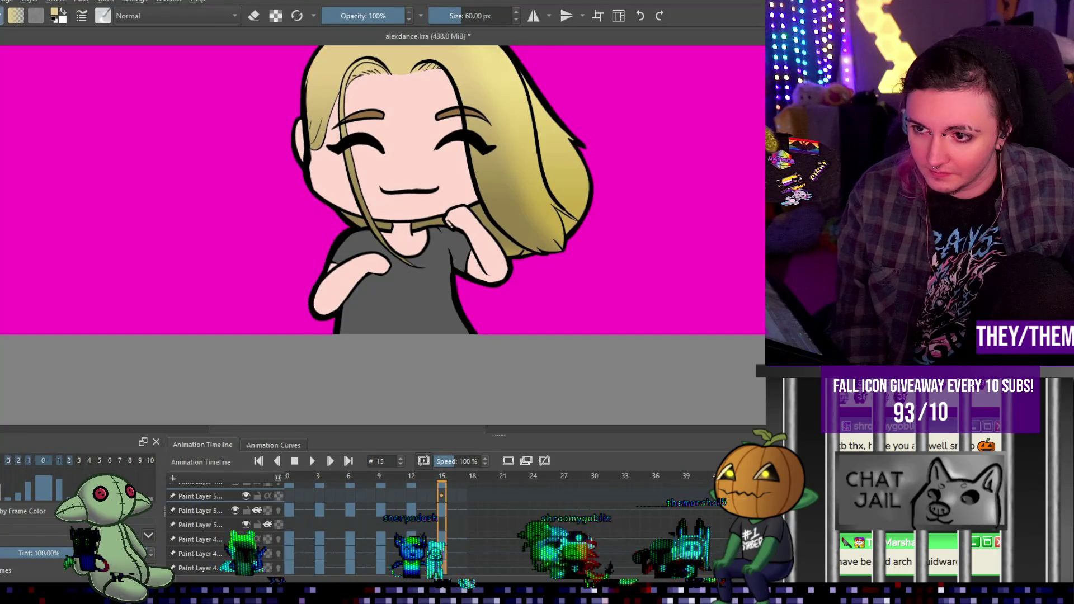
left_click(291, 503)
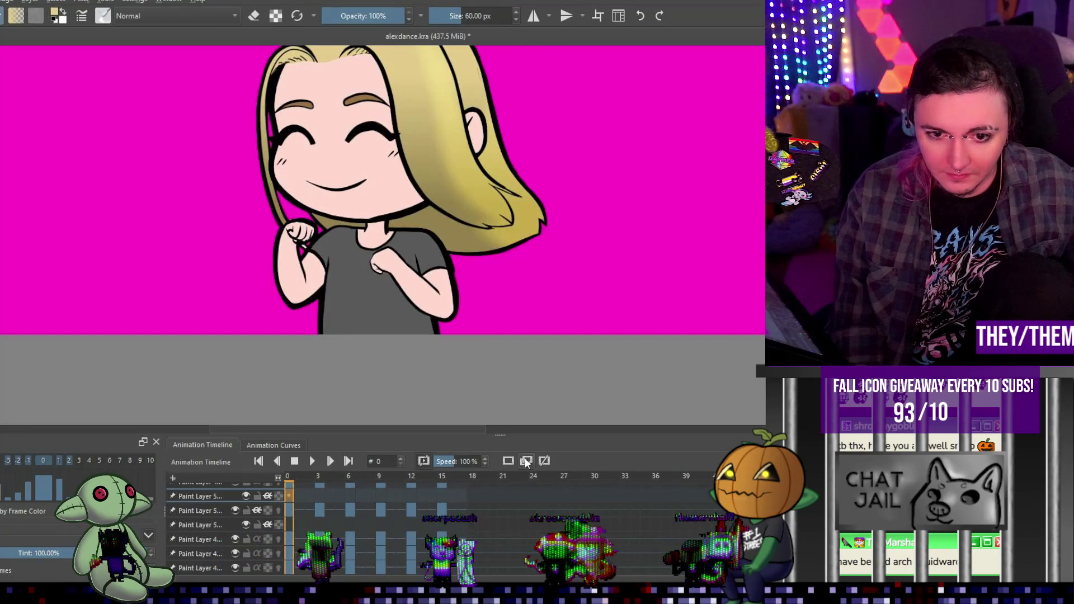
Stroke soft lavender shading across the character's hair, face and arm on frame 0
key("minus")
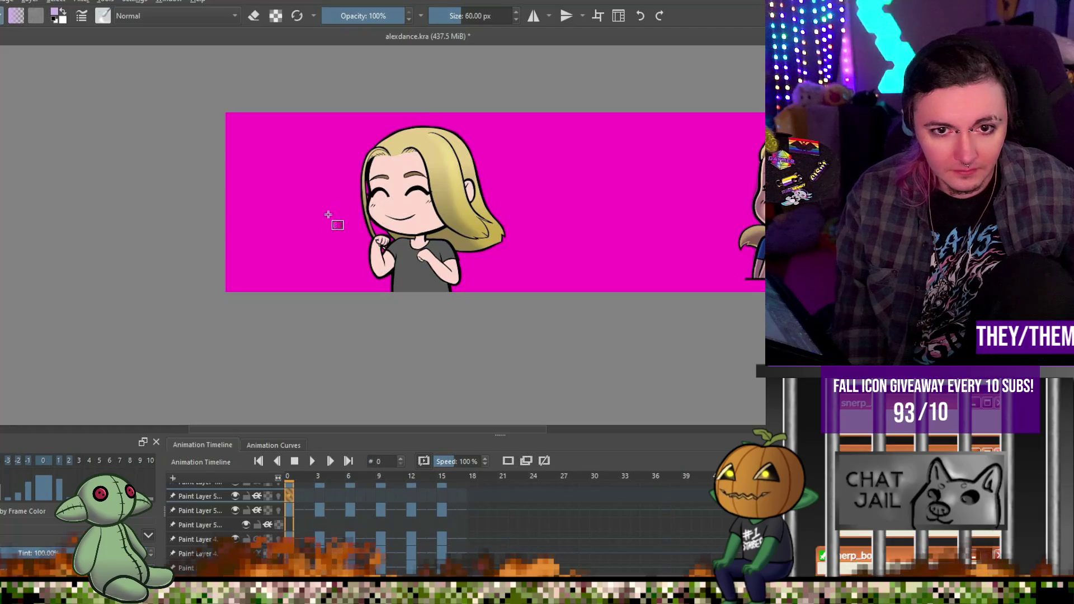
left_click(429, 217)
left_click_drag(361, 237, 437, 230)
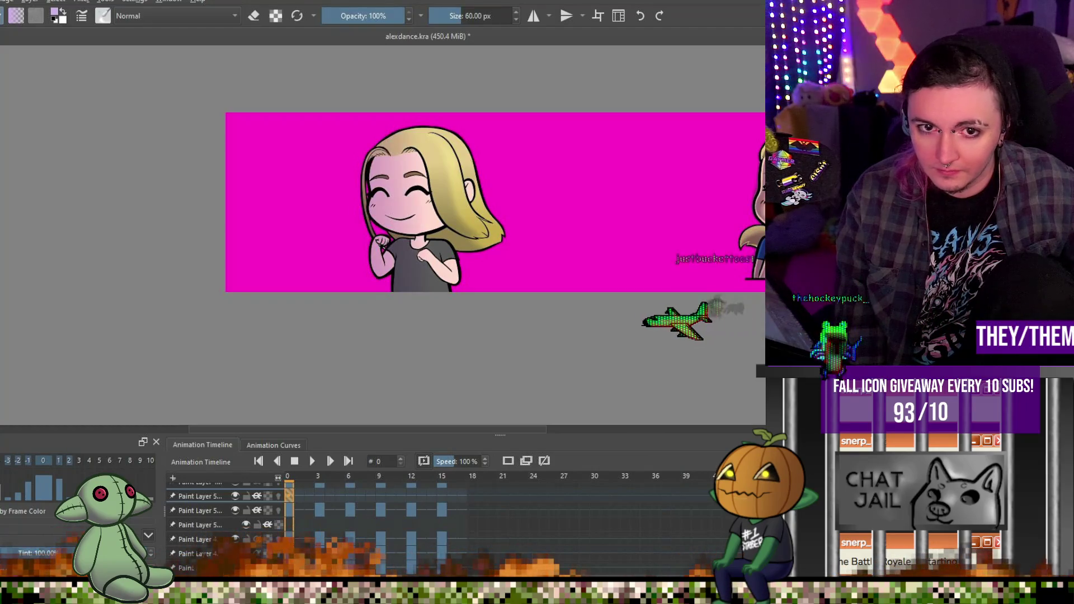
scroll(440, 222, "up", 1)
scroll(441, 222, "down", 1)
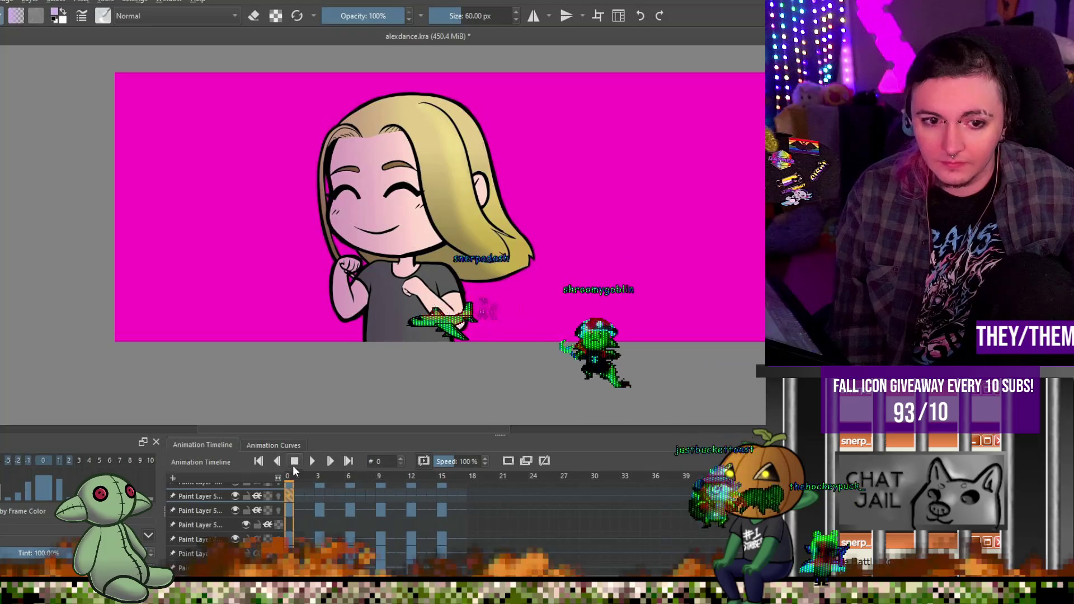
Play the animation to preview the lavender shading, then stop playback
key("space")
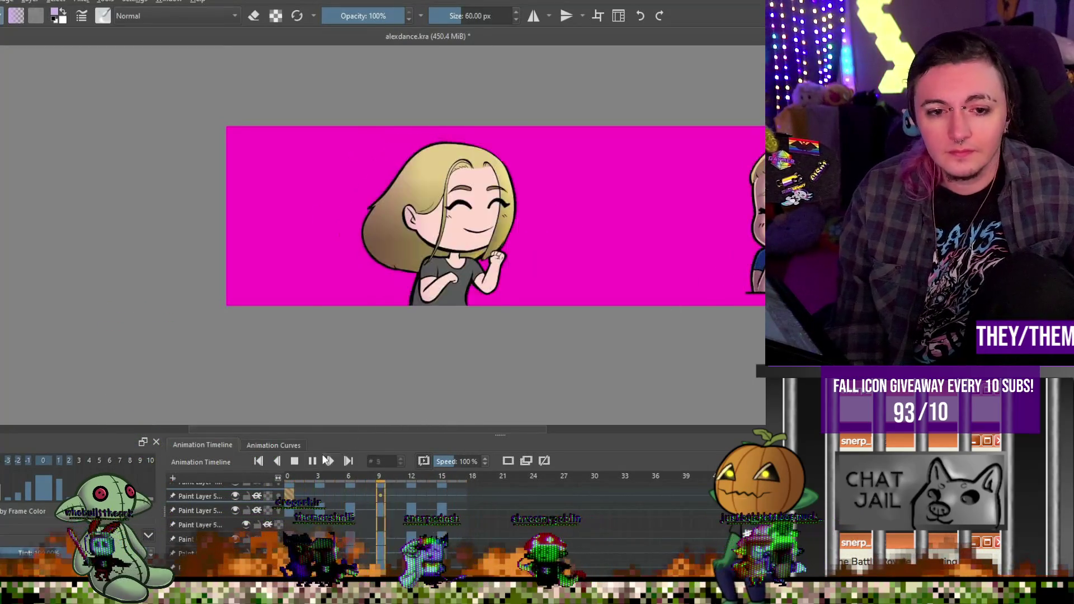
left_click(312, 460)
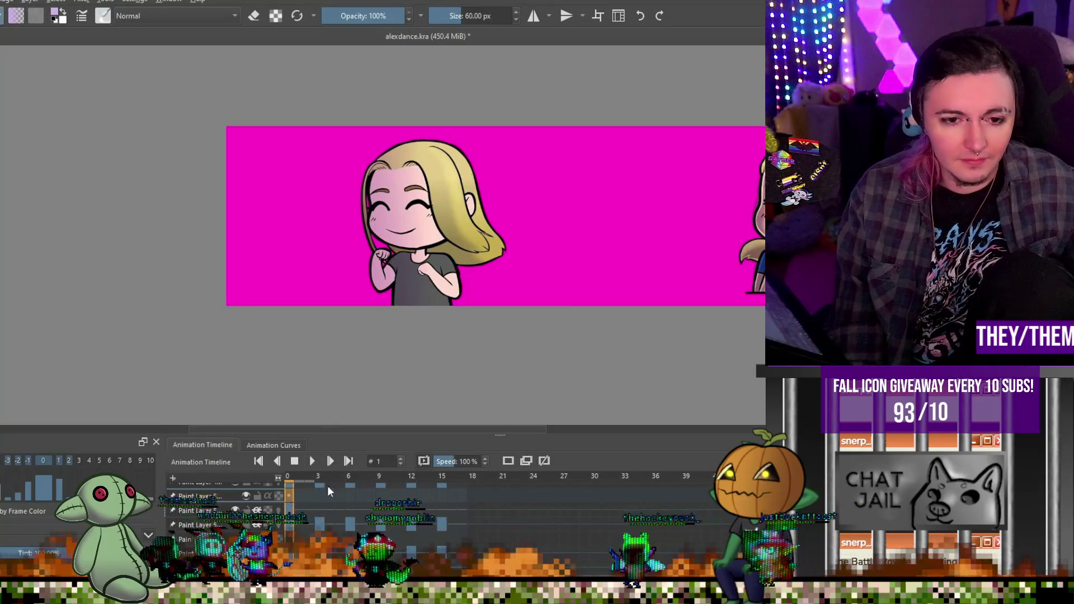
scroll(418, 183, "up", 2)
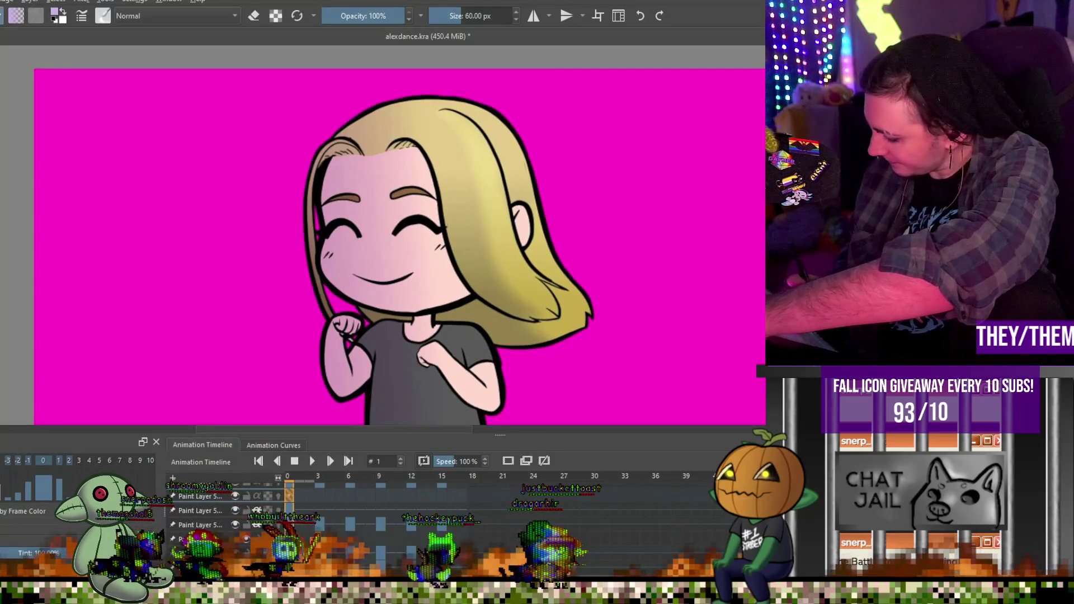
Enlarge the brush to about 157 px and paint lavender highlights along the hairline and down the hair
mouse_move(383, 159)
left_mouse_down()
mouse_move(436, 159)
mouse_move(405, 145)
mouse_move(460, 301)
left_mouse_up()
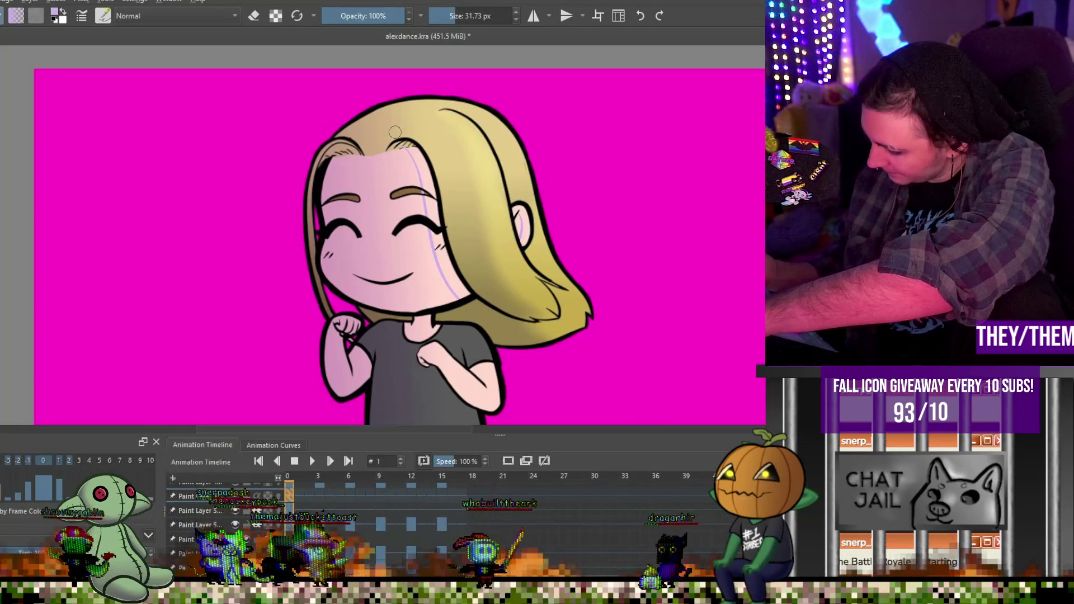
left_click_drag(404, 136, 442, 147)
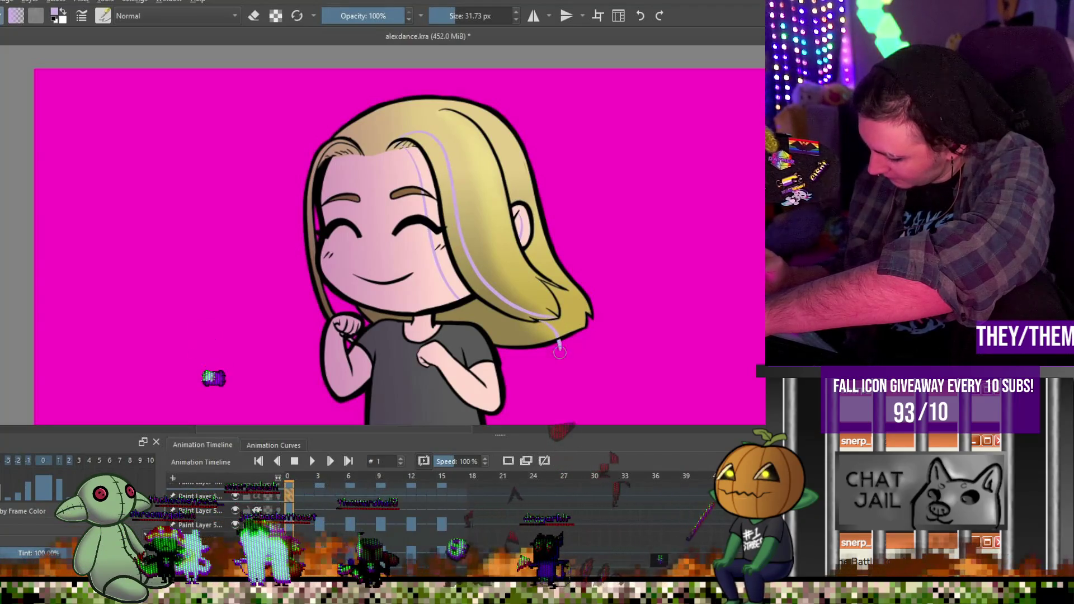
left_click_drag(554, 318, 559, 348)
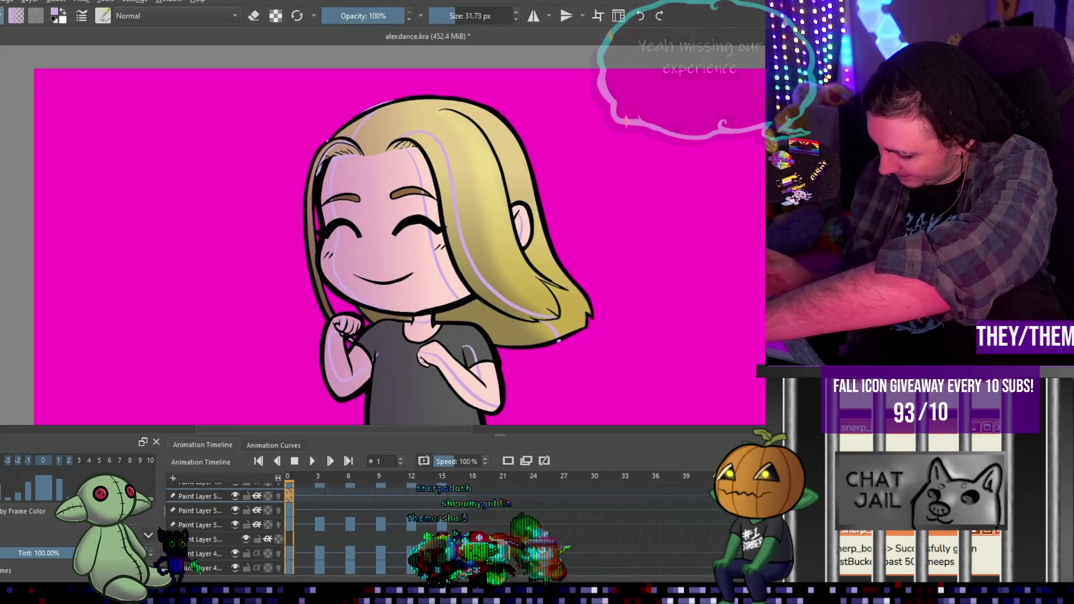
With onion skins on, shade frame 3's hair top, forehead, face and right arm in lavender
left_click(319, 495)
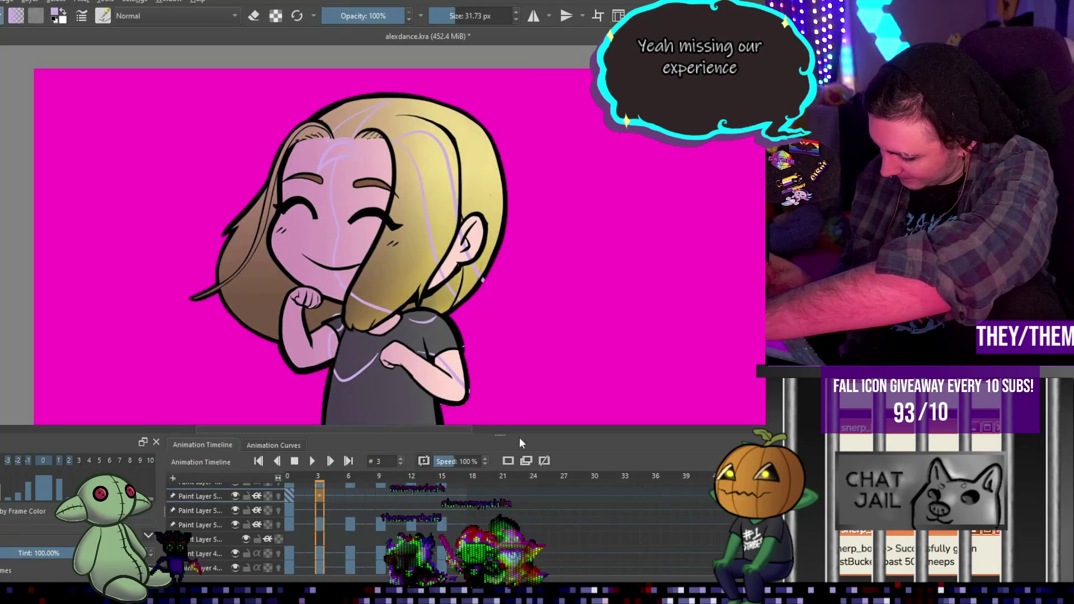
left_click(280, 496)
mouse_move(386, 121)
left_mouse_down()
mouse_move(418, 146)
mouse_move(371, 316)
left_mouse_up()
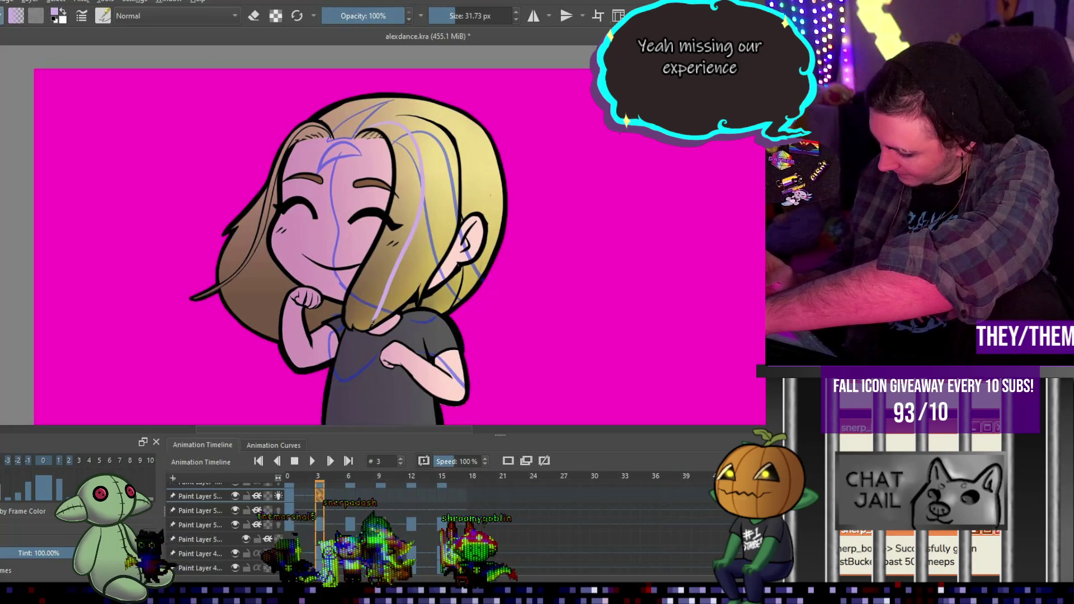
mouse_move(329, 136)
left_mouse_down()
mouse_move(295, 187)
mouse_move(278, 262)
left_mouse_up()
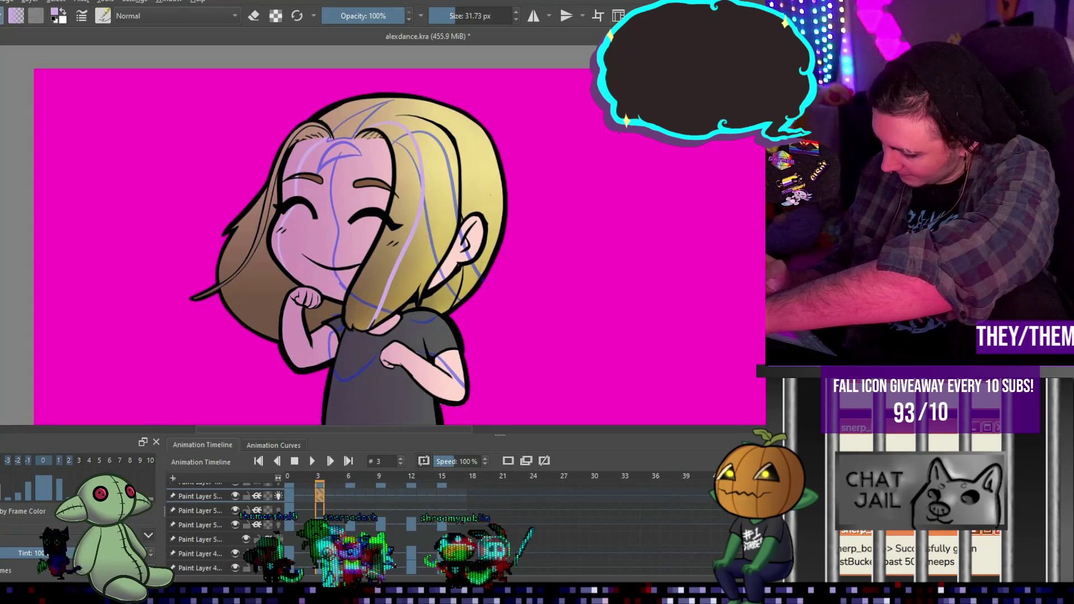
left_click_drag(378, 136, 330, 269)
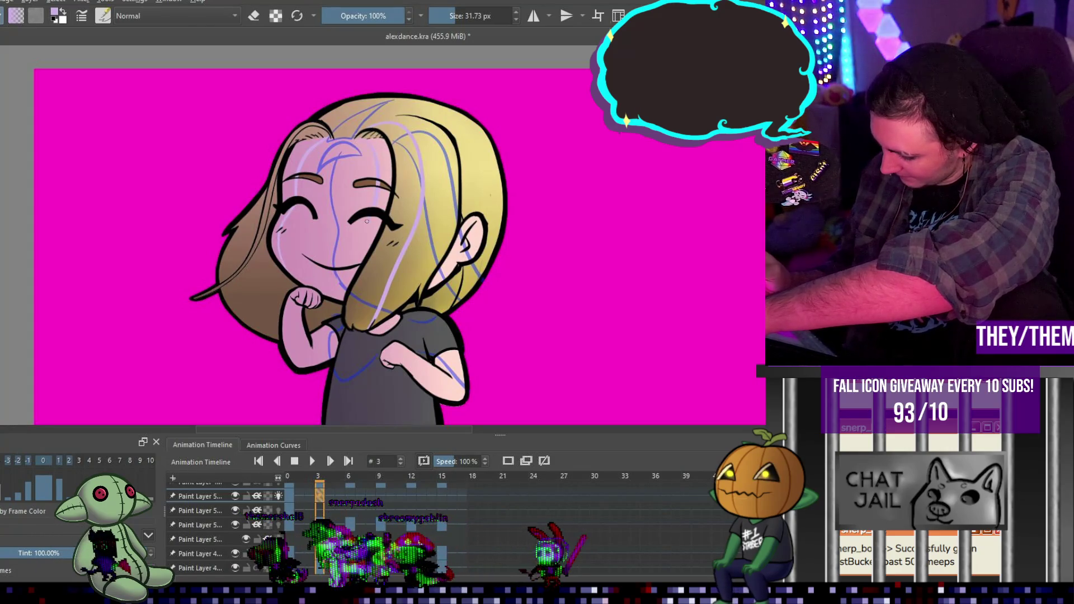
mouse_move(424, 337)
left_mouse_down()
mouse_move(445, 367)
mouse_move(444, 390)
left_mouse_up()
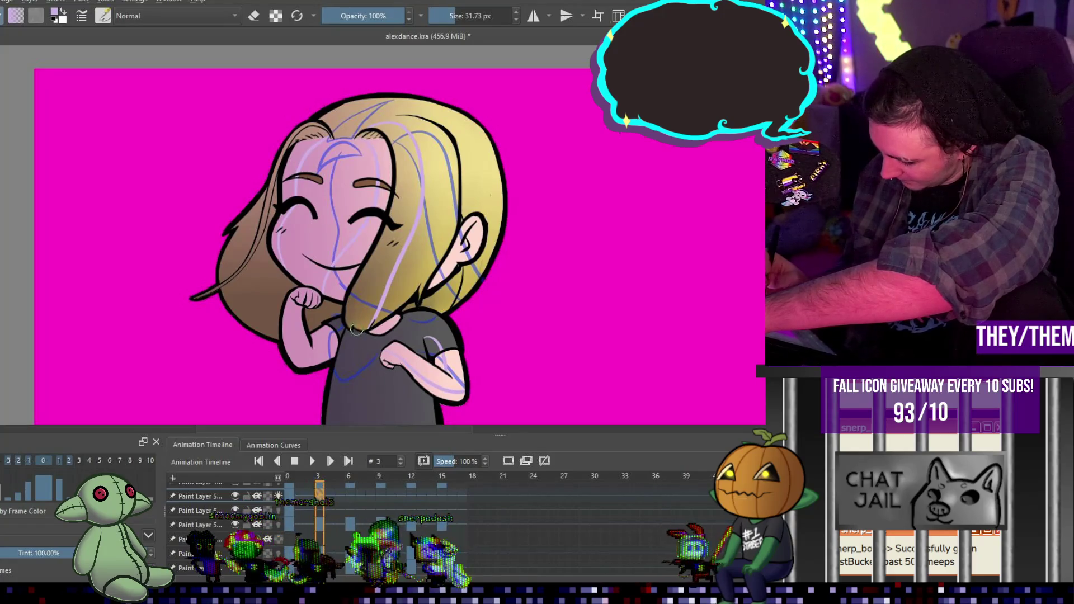
Compare frame 3 against frame 0, then move on to frame 6
left_click(294, 493)
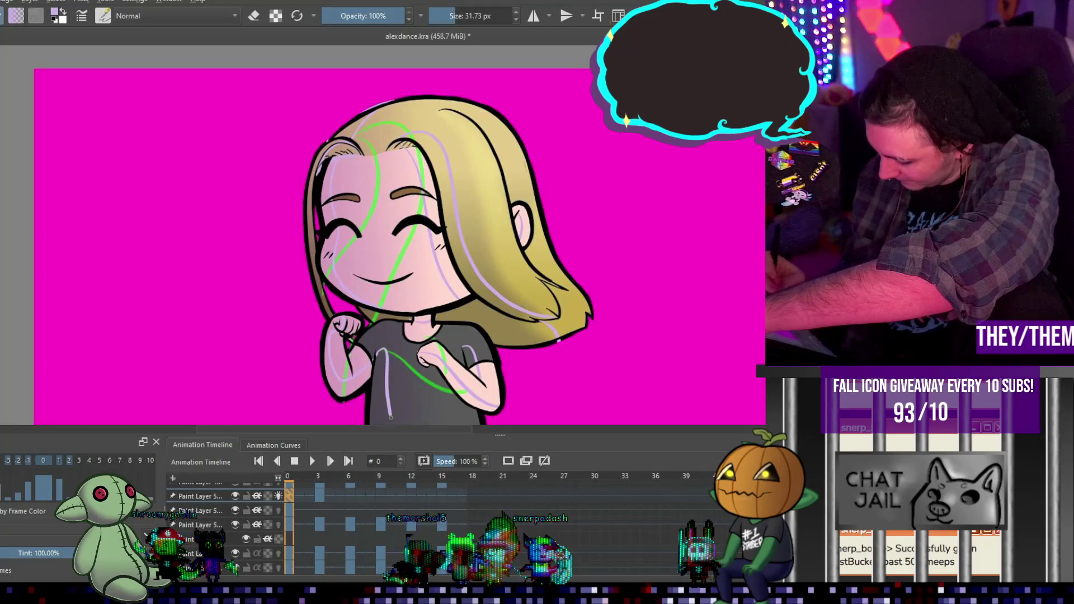
left_click(323, 494)
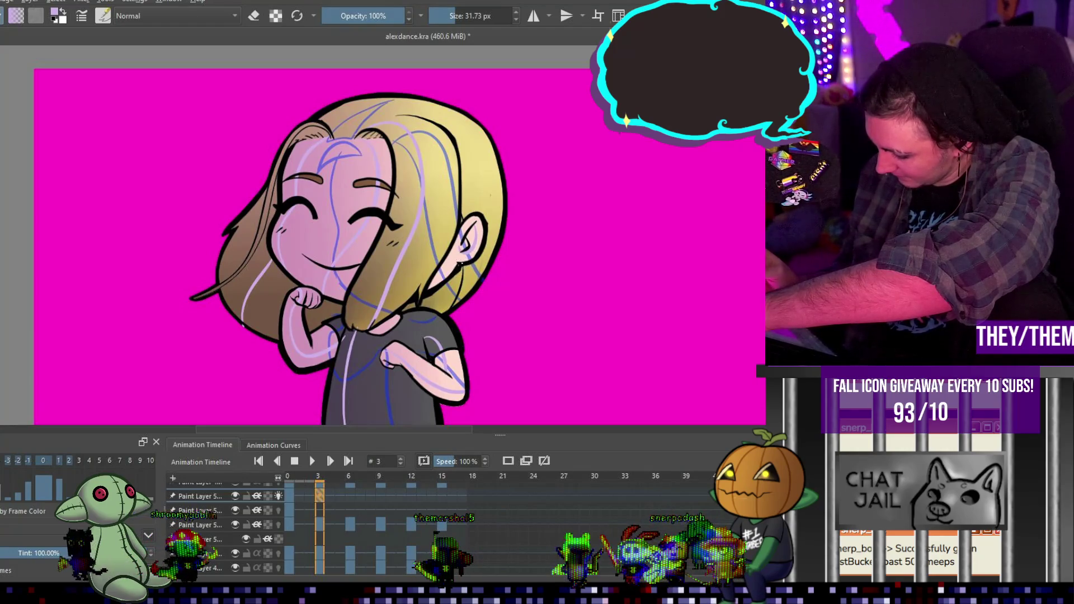
left_click(351, 496)
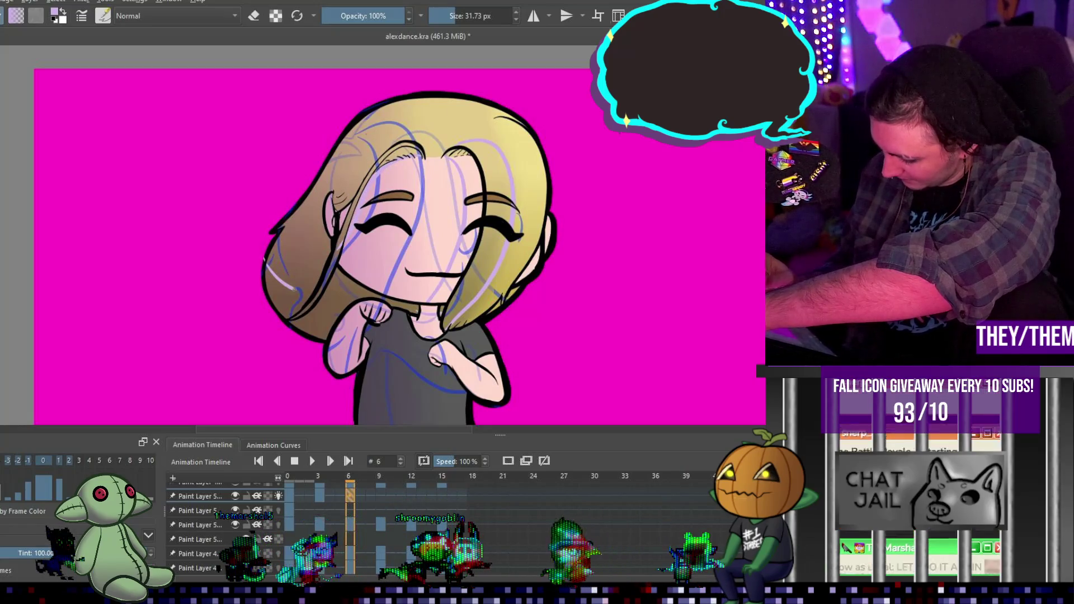
Add lavender strokes across the left hair and right forearm on frame 6, then advance to frame 9
left_click_drag(264, 259, 358, 284)
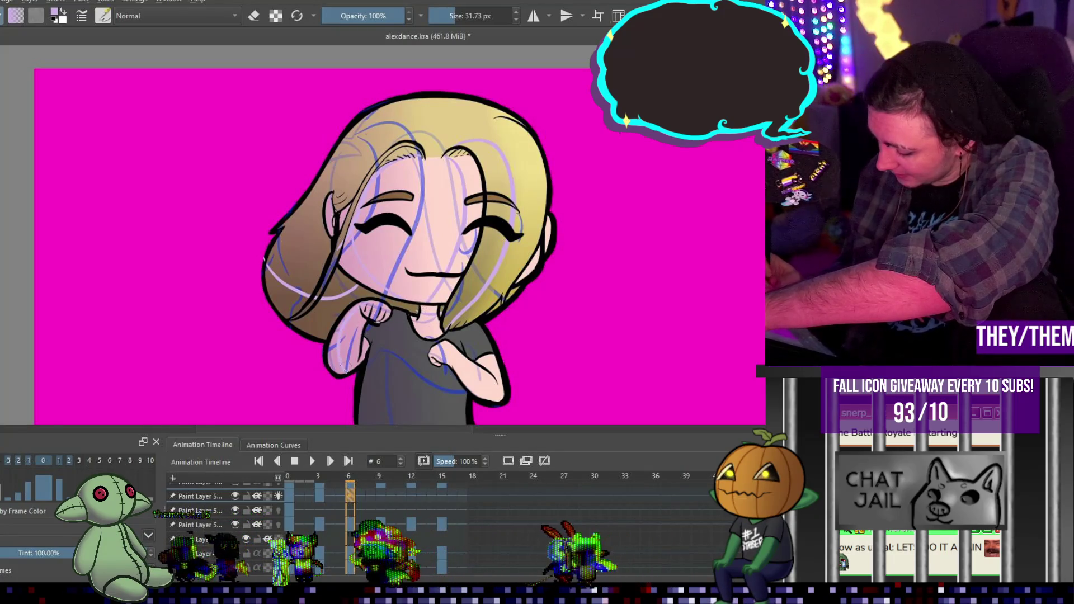
left_click_drag(434, 355, 500, 386)
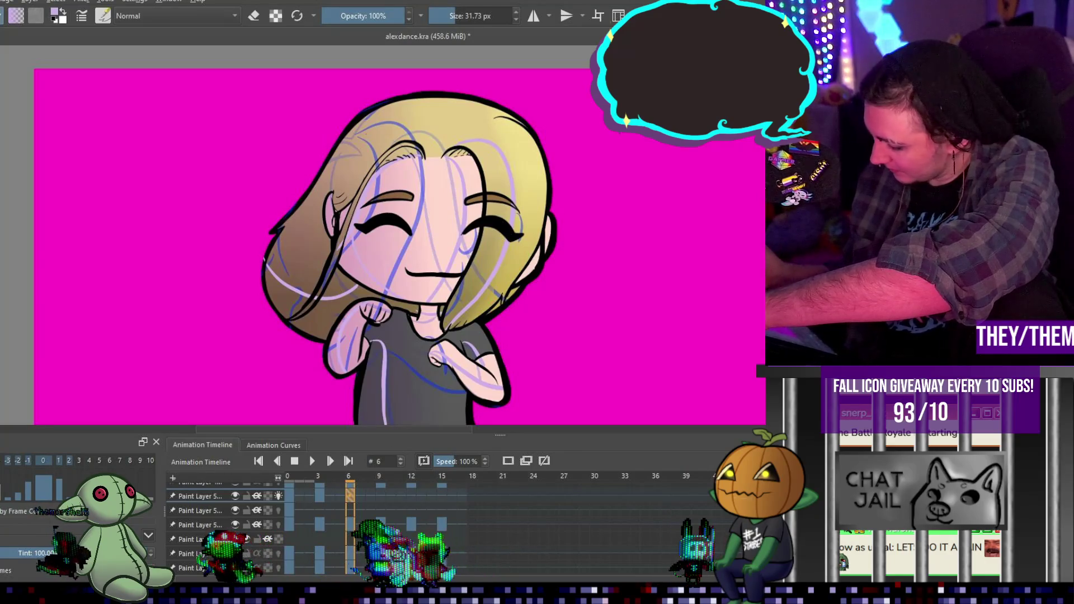
scroll(399, 235, "down", 2)
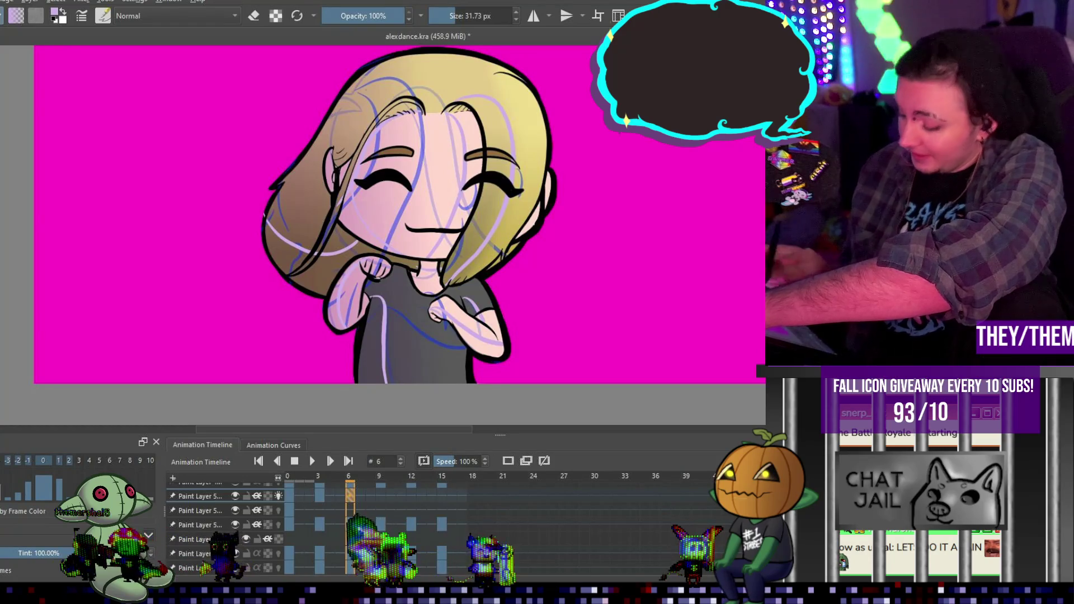
key("period")
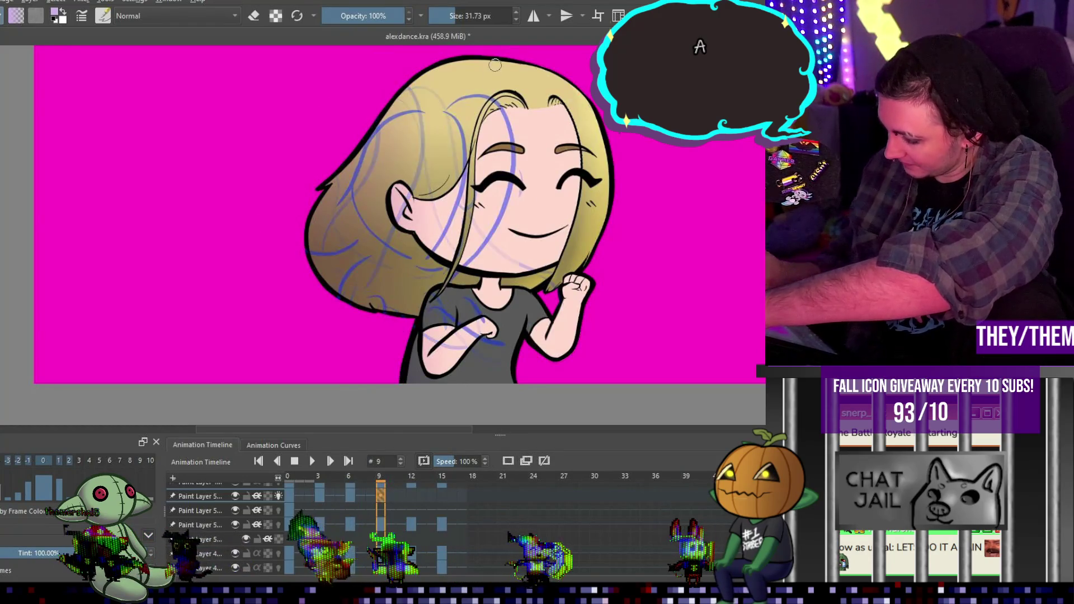
Lengthen frame 9's lavender hair stroke, add faint shading near the ear, then go to frame 12
left_click_drag(369, 195, 341, 304)
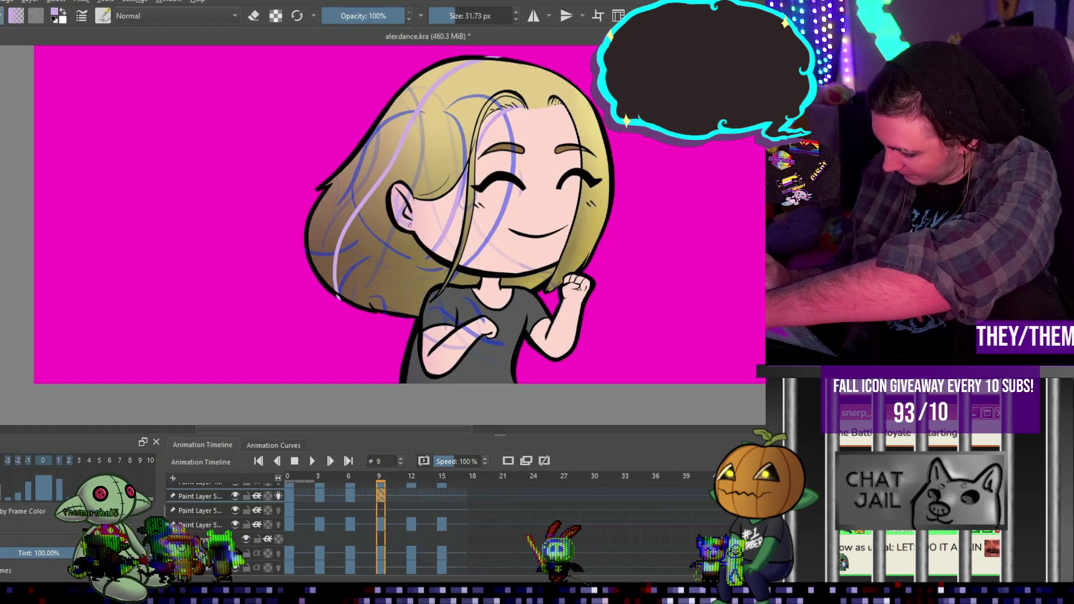
left_click_drag(470, 230, 461, 186)
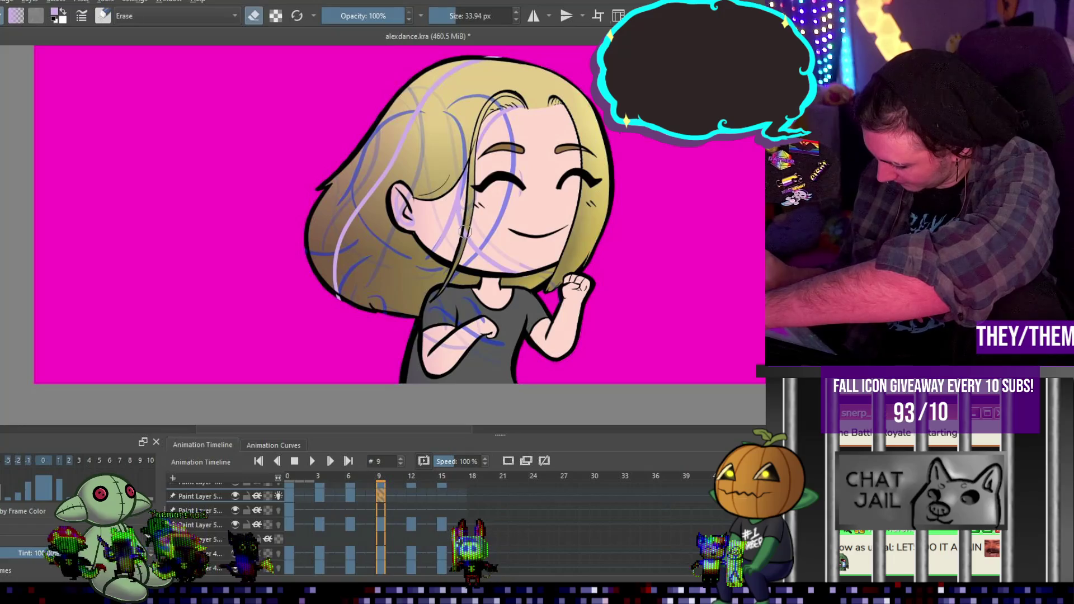
key("e")
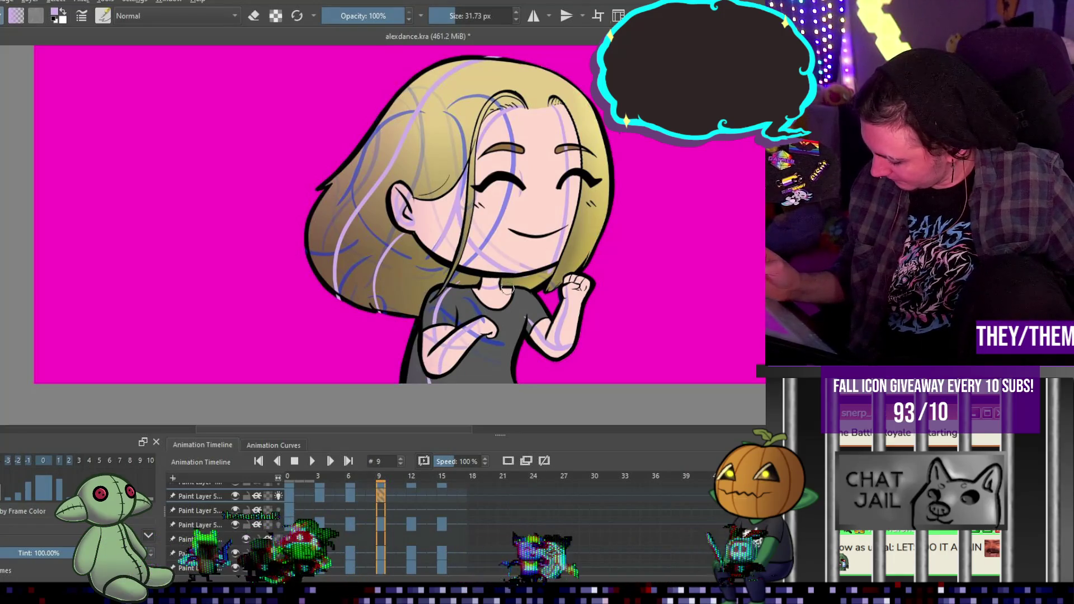
left_click(410, 496)
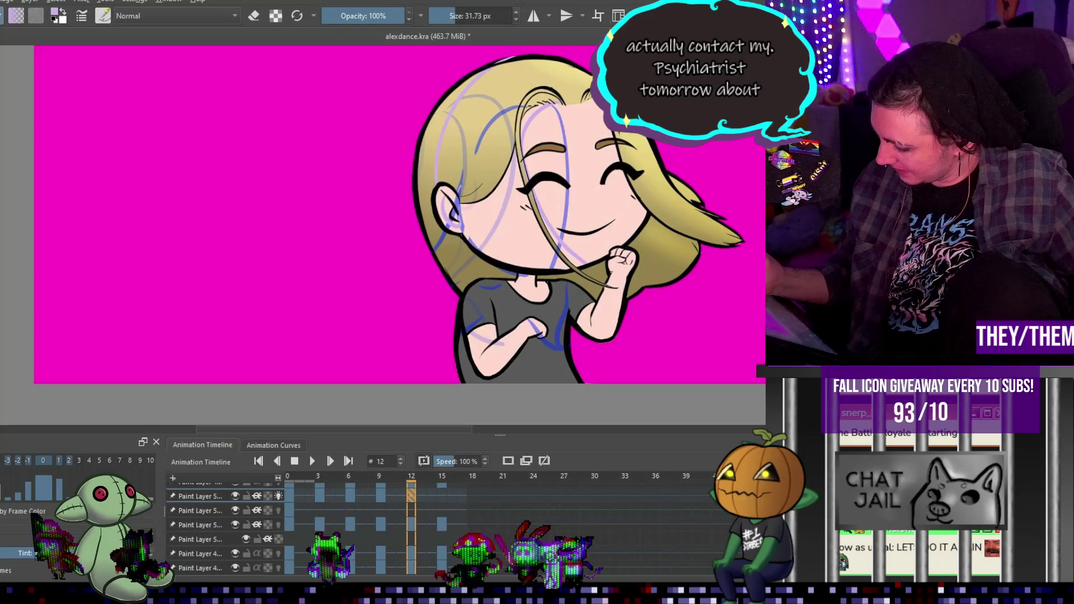
Shade down the right side of the face and hair on frame 12, plus a light shirt stroke
left_click_drag(581, 88, 617, 188)
left_click_drag(650, 227, 699, 253)
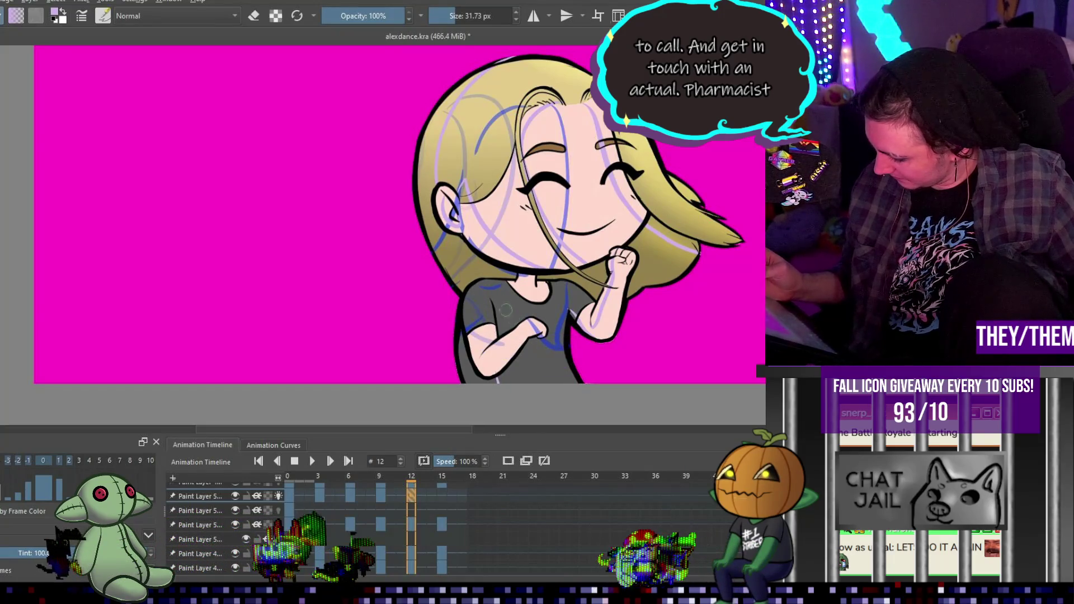
left_click_drag(484, 278, 474, 312)
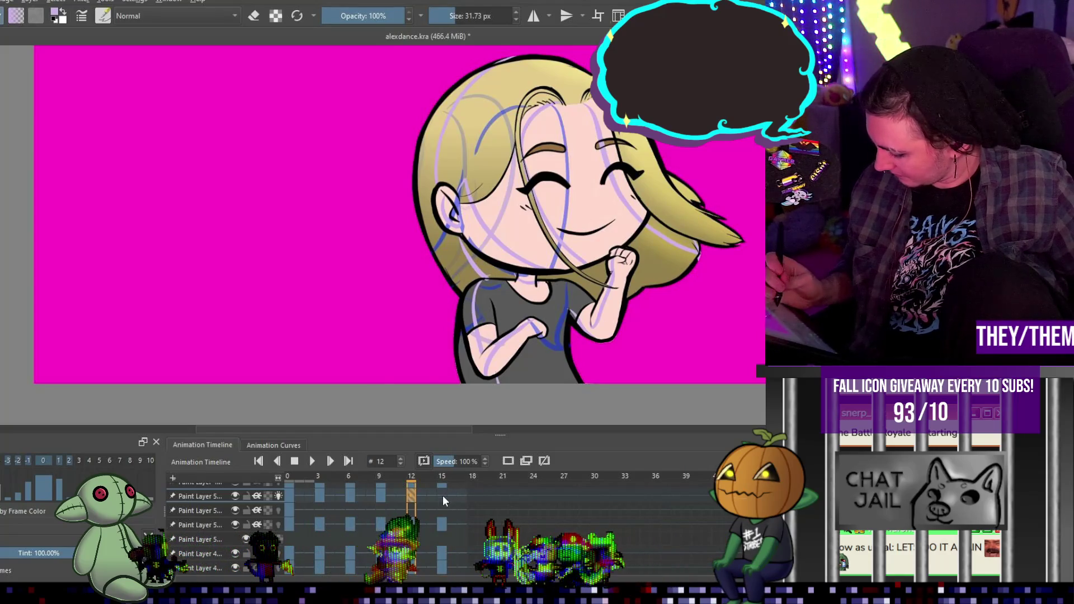
key("period")
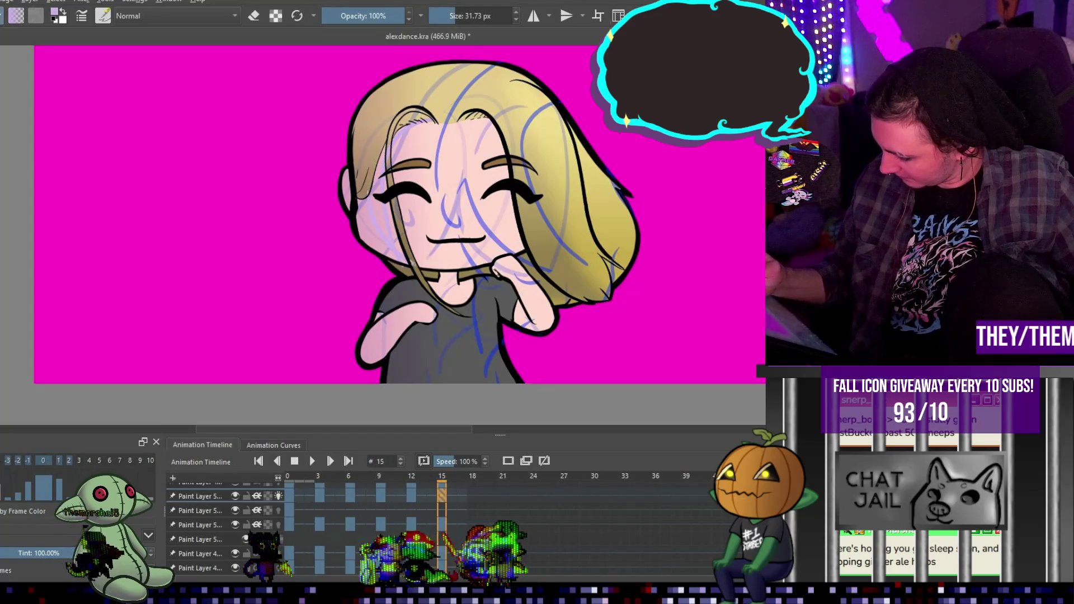
Paint pale lavender over frame 15's hair and dark hair line, add a shirt stroke, then hide onion skins
left_click_drag(385, 95, 366, 134)
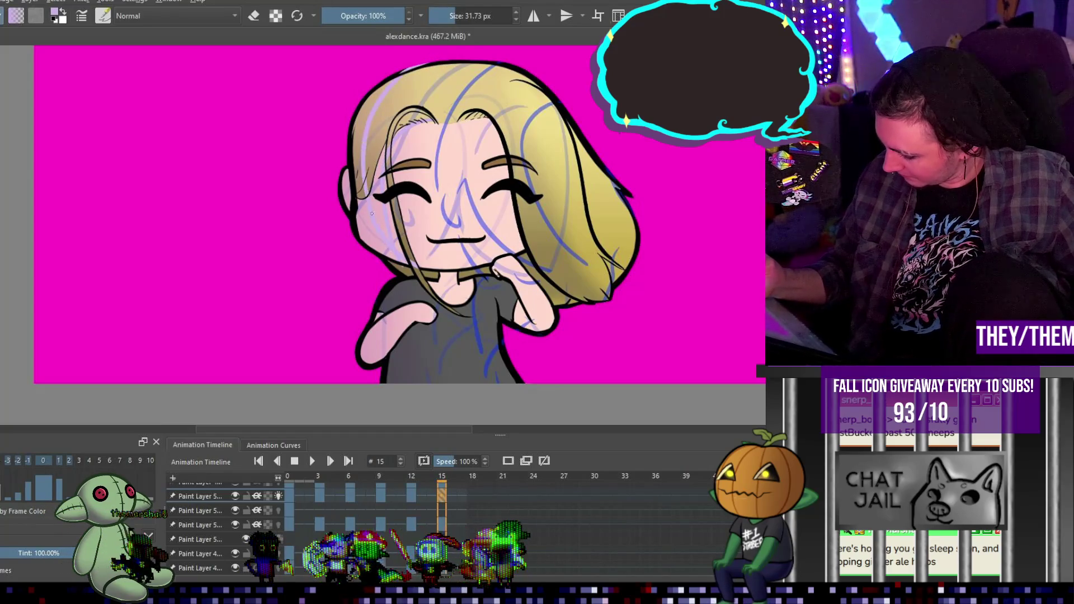
left_click_drag(463, 114, 495, 119)
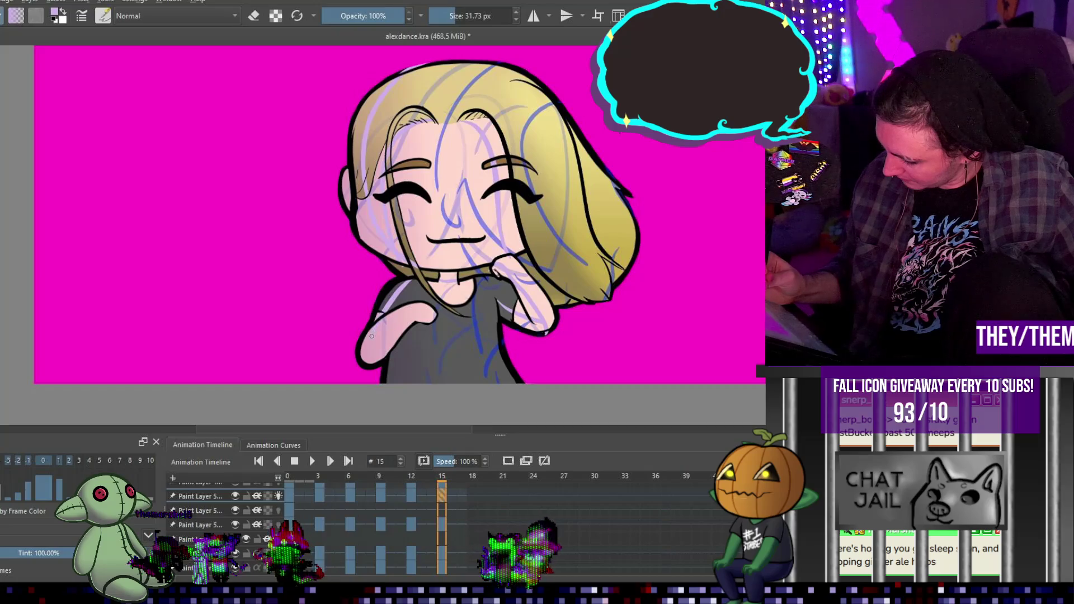
left_click_drag(420, 324, 415, 363)
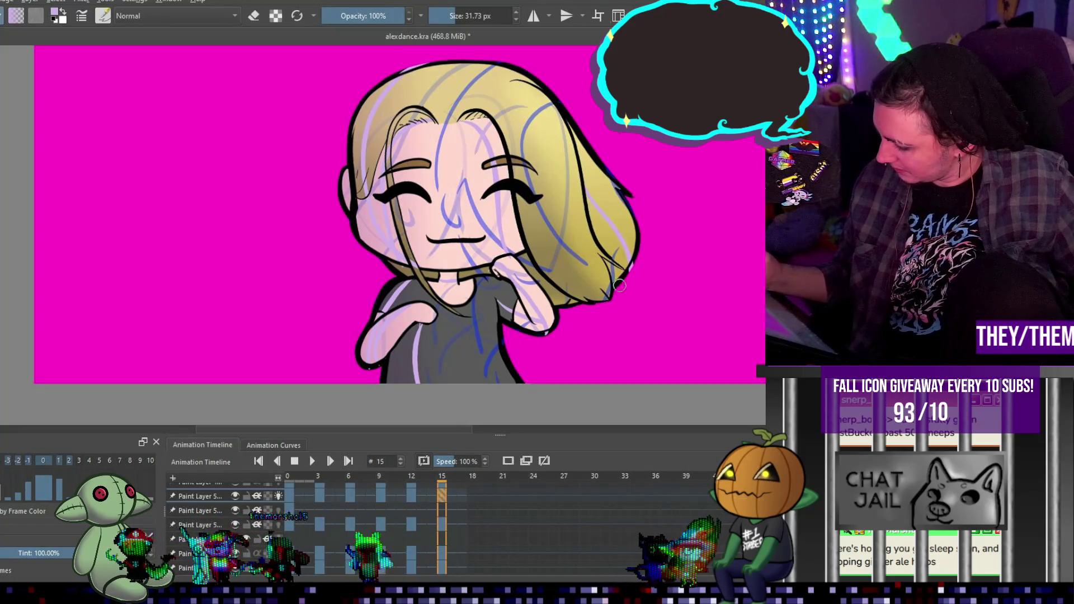
mouse_move(479, 95)
left_mouse_down()
mouse_move(529, 131)
mouse_move(575, 286)
left_mouse_up()
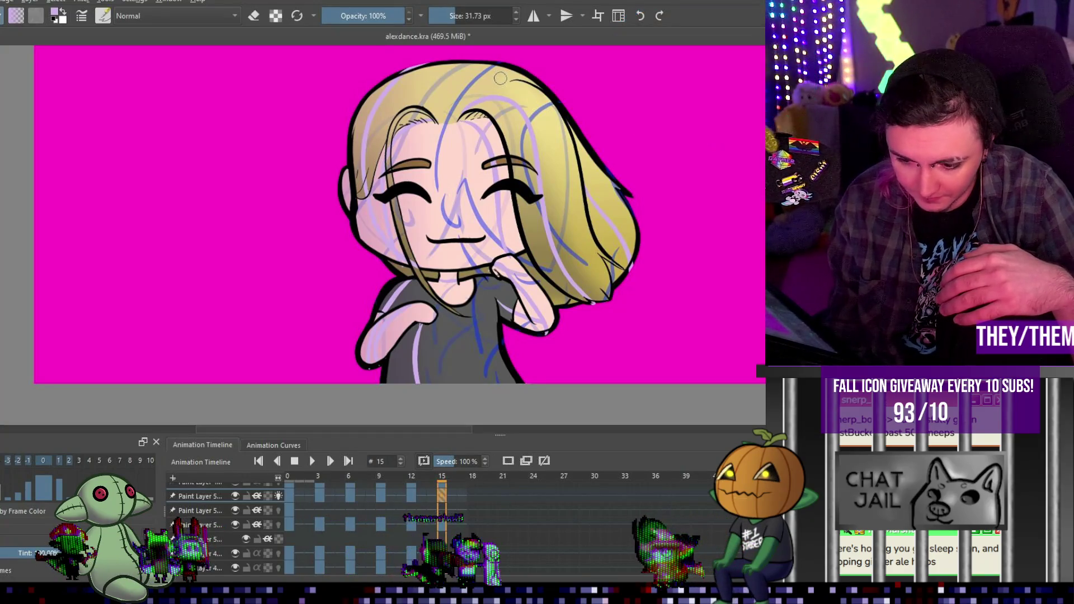
left_click(278, 495)
Back on frame 0, enlarge the brush to about 107 px and shade lavender down the face and hair
scroll(488, 221, "down", 1)
scroll(489, 222, "up", 3)
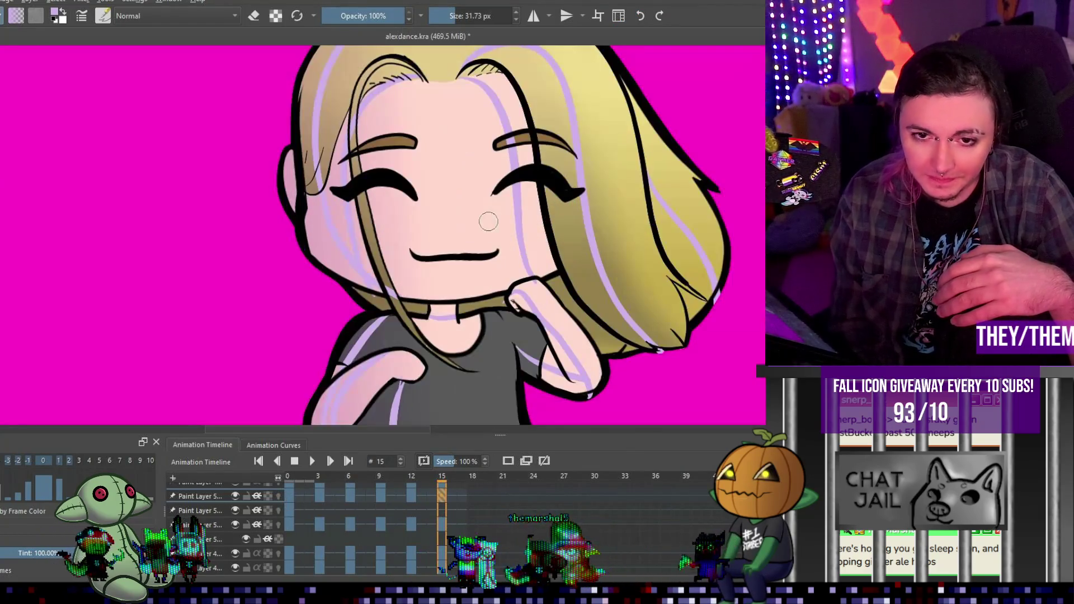
left_click(290, 497)
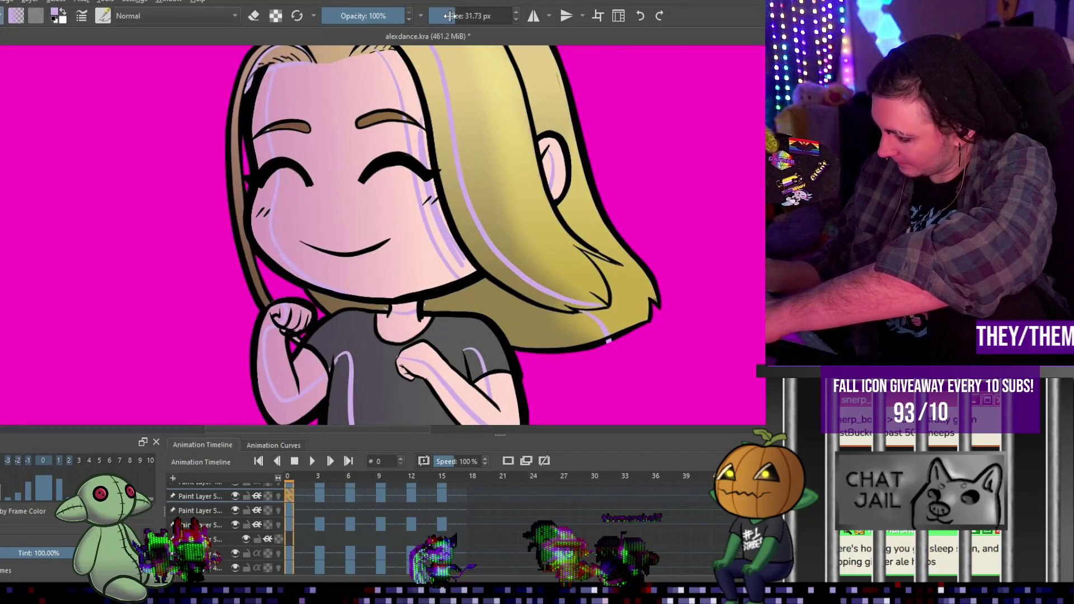
left_click_drag(449, 16, 465, 16)
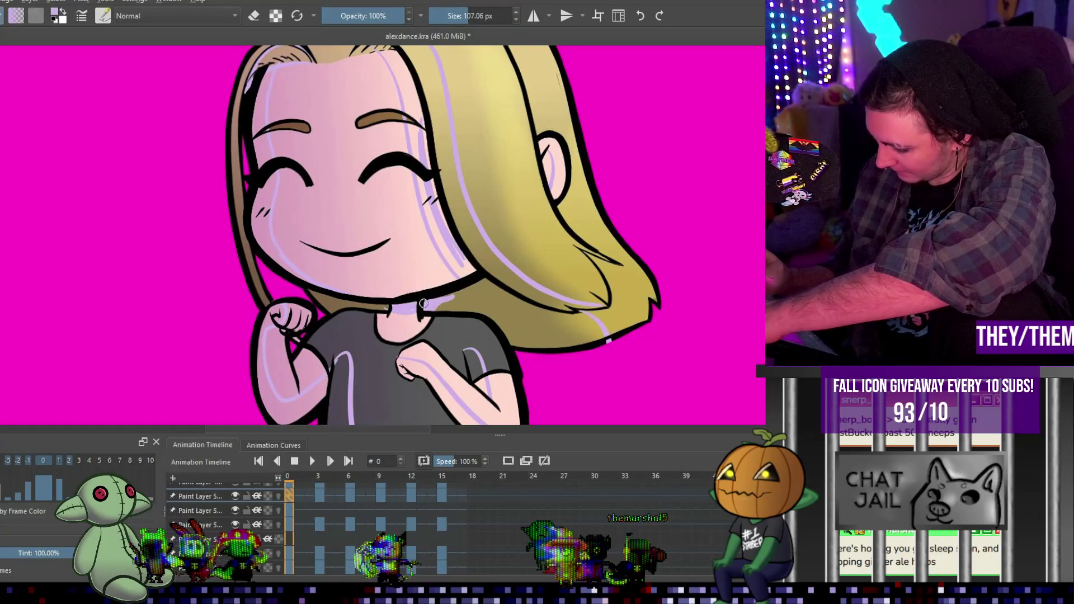
mouse_move(432, 187)
left_mouse_down()
mouse_move(489, 297)
mouse_move(534, 320)
mouse_move(481, 269)
mouse_move(526, 305)
mouse_move(548, 297)
mouse_move(554, 324)
mouse_move(604, 333)
left_mouse_up()
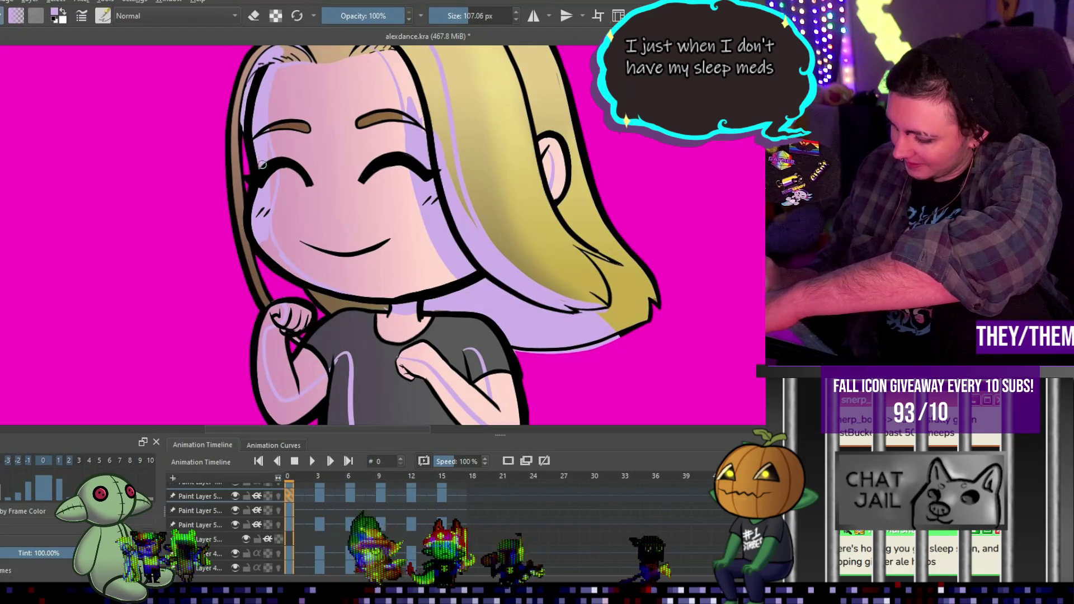
Shade the forehead, hairline and the hair near the part in lavender
left_click_drag(297, 49, 274, 109)
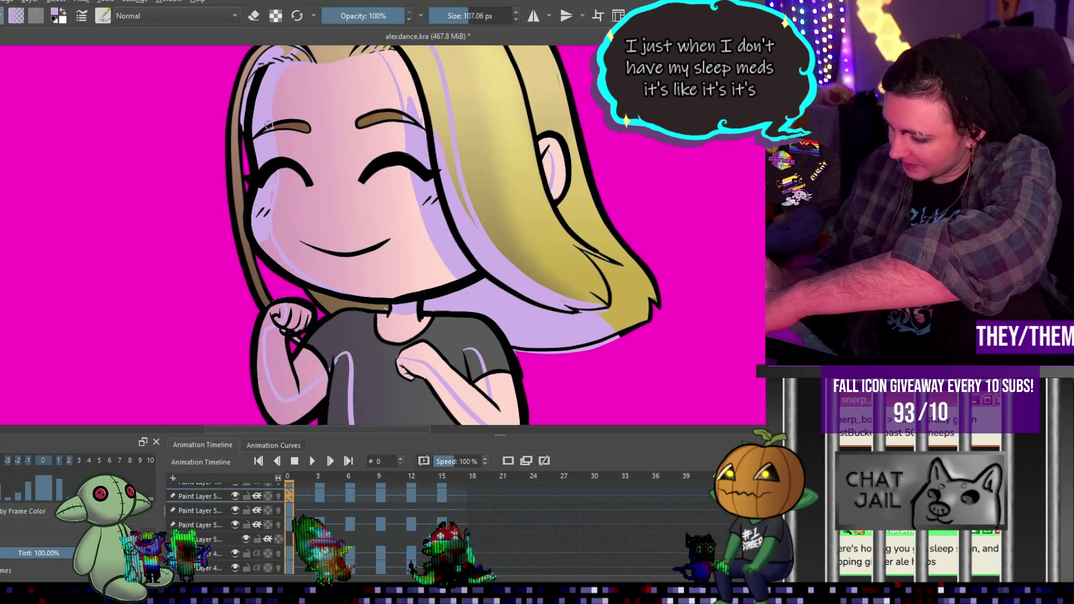
mouse_move(290, 56)
left_mouse_down()
mouse_move(268, 112)
mouse_move(274, 97)
left_mouse_up()
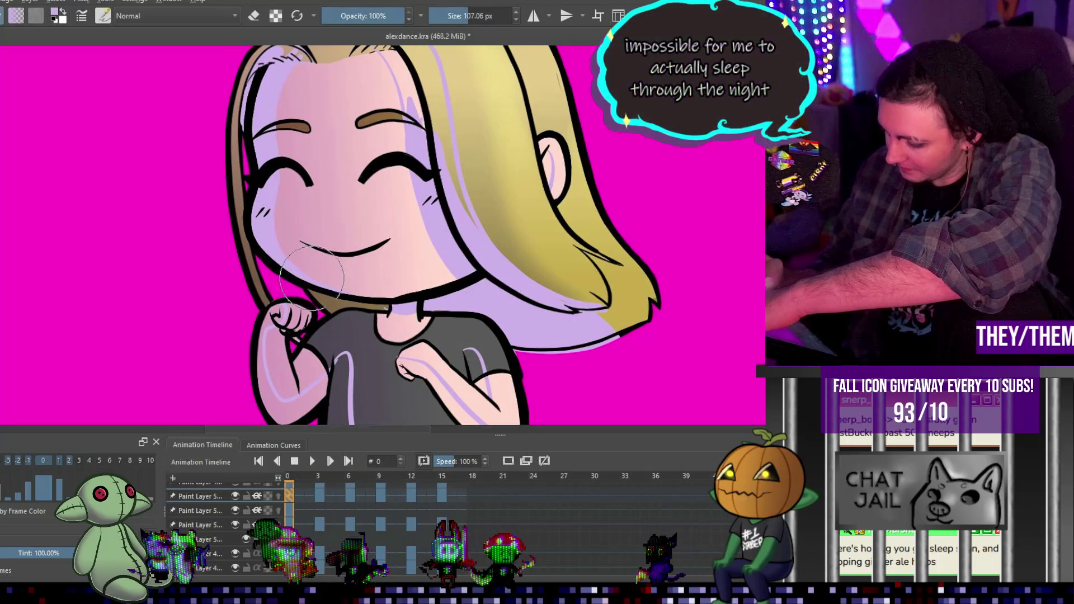
key("e")
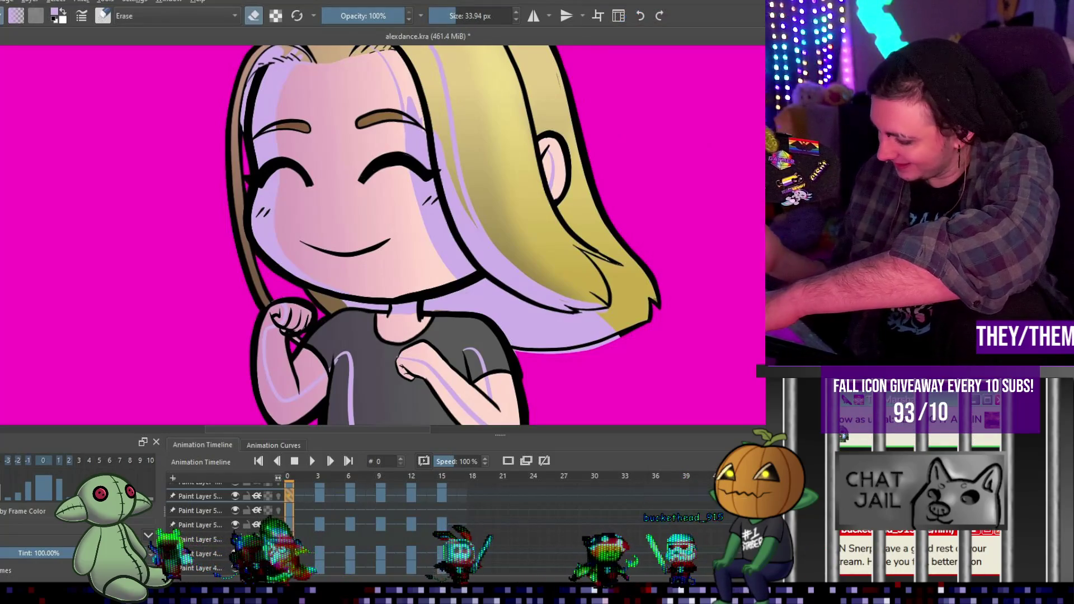
key("e")
scroll(442, 235, "up", 4)
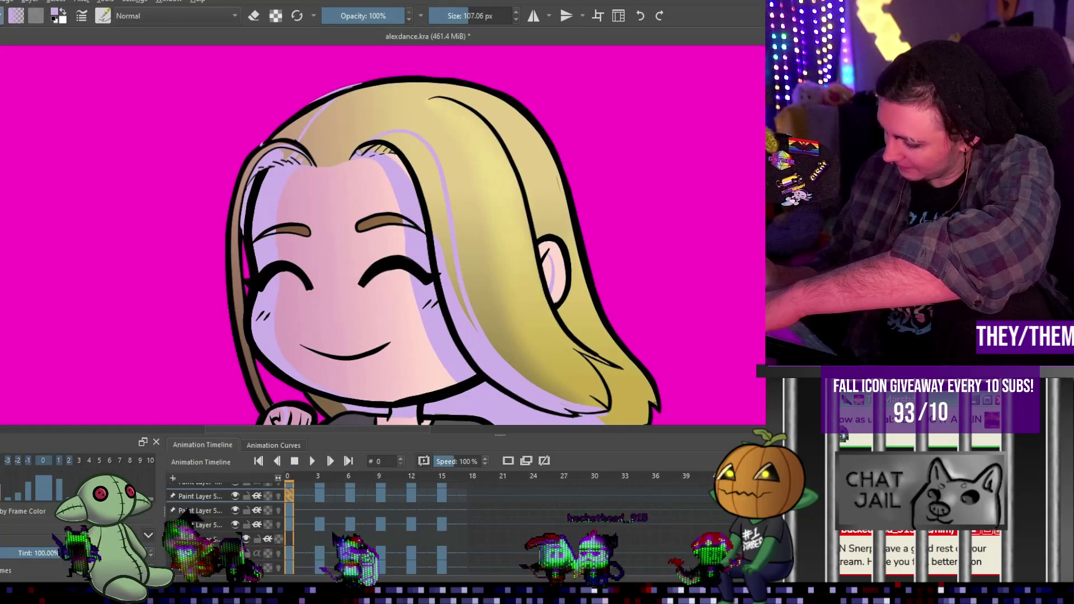
left_click_drag(395, 140, 436, 190)
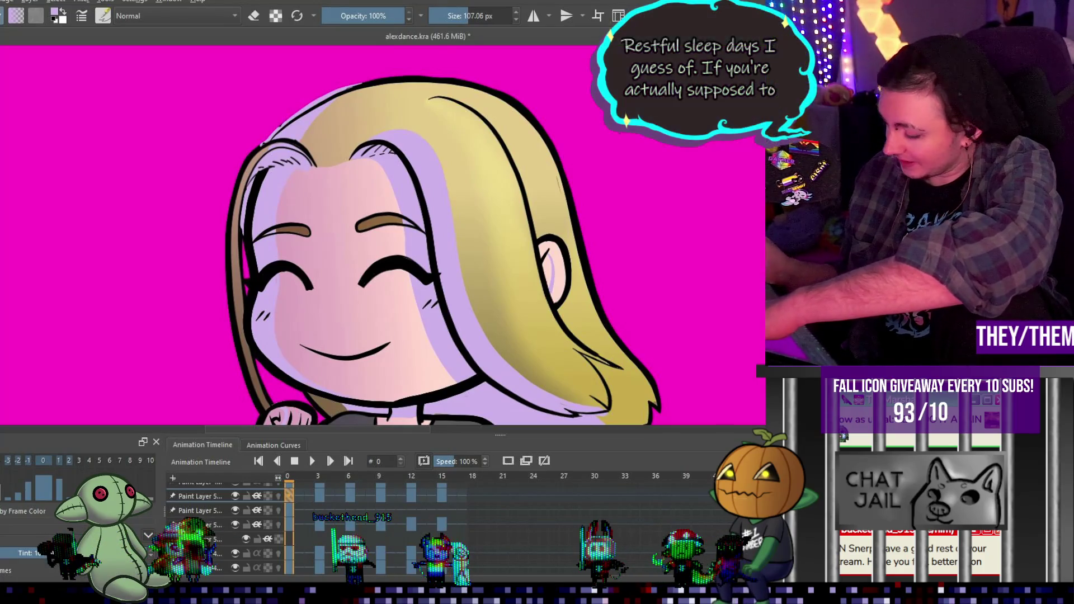
Shade the bottom of the left arm, the forearm and the sleeve edge, then move to frame 3
scroll(543, 76, "down", 5)
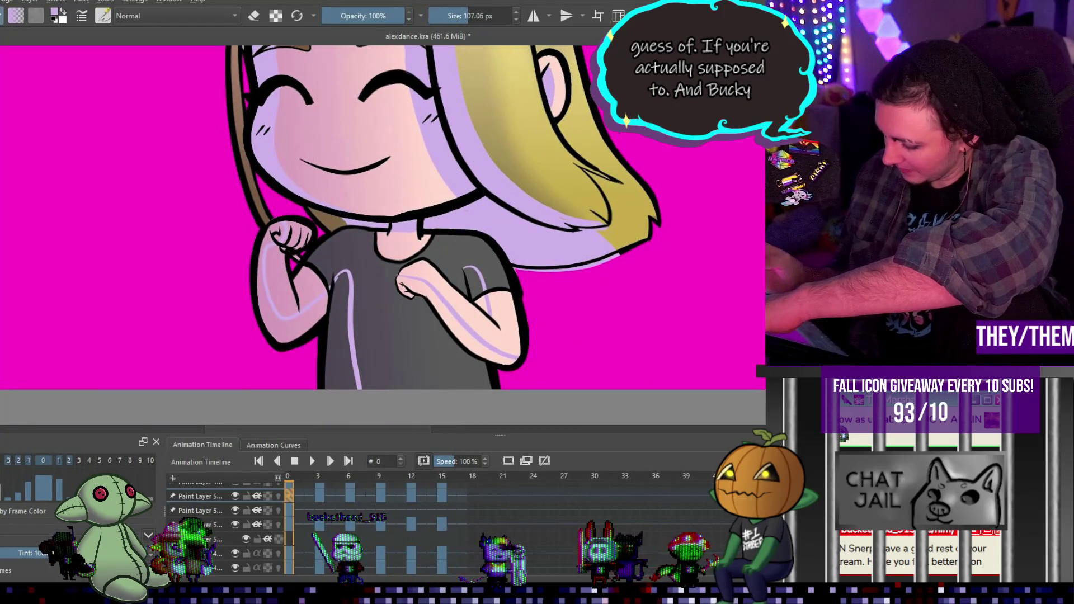
left_click_drag(302, 338, 264, 317)
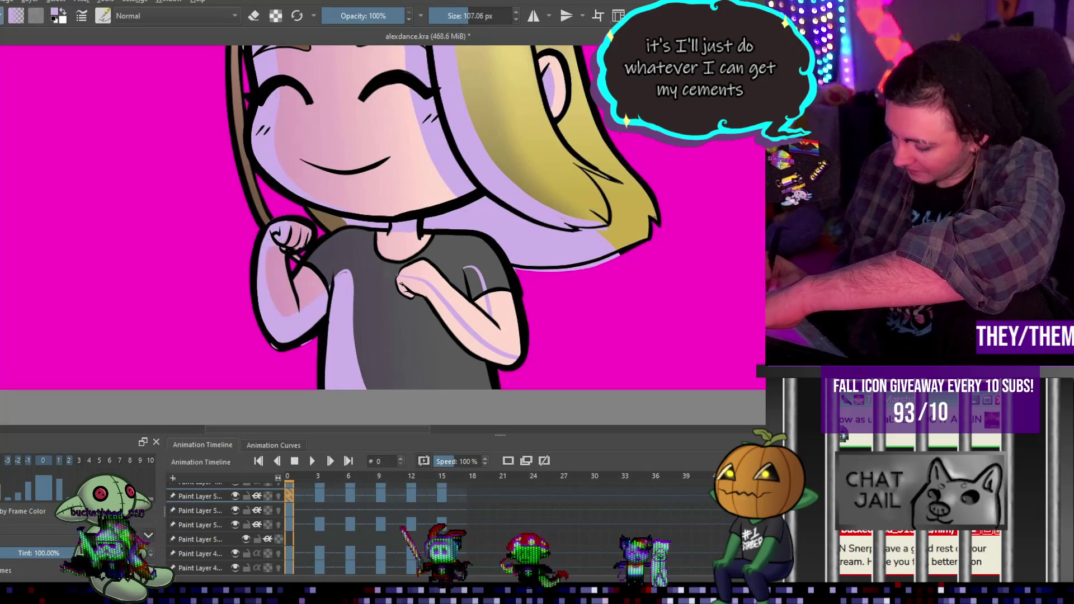
left_click_drag(411, 292, 485, 354)
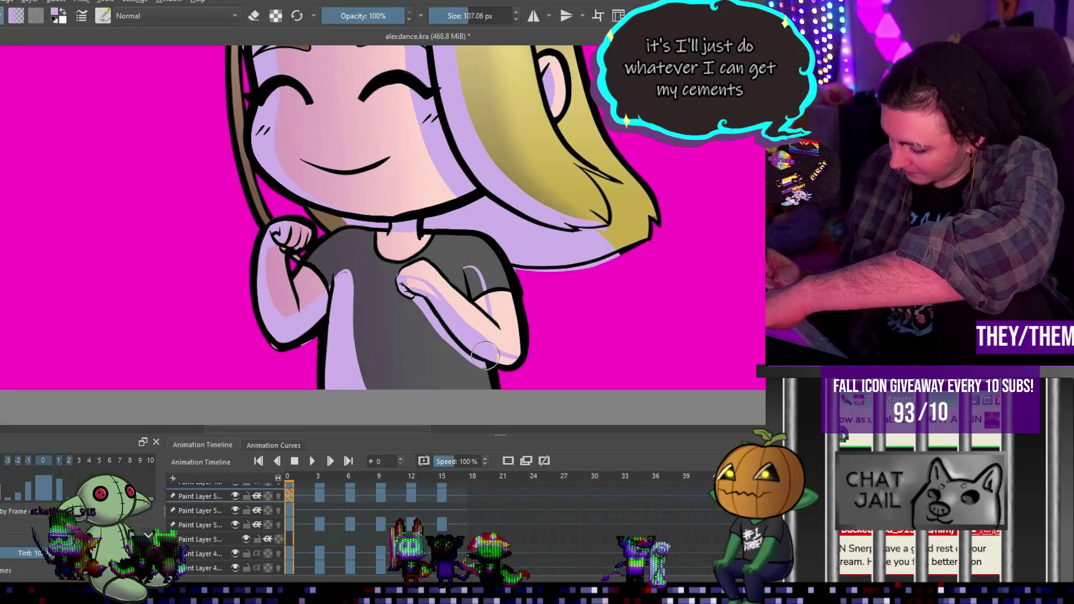
left_click_drag(467, 267, 476, 296)
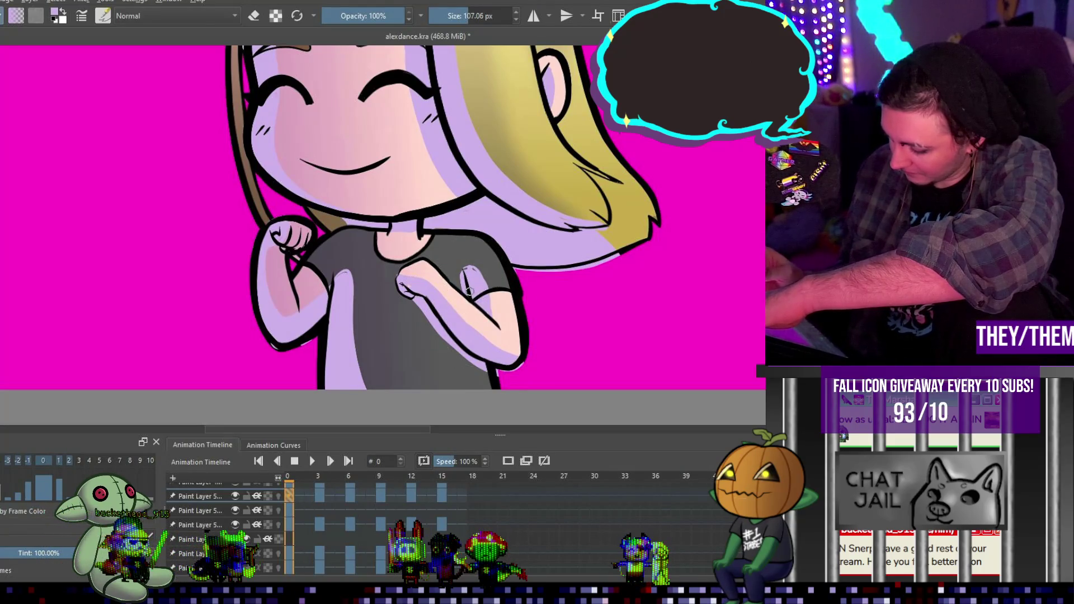
key("e")
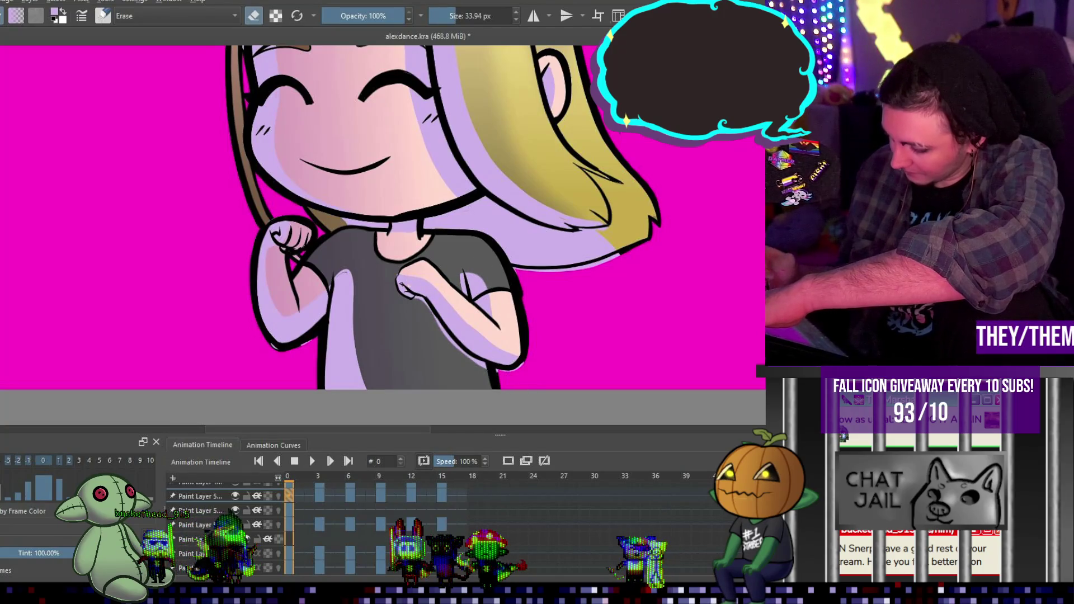
scroll(553, 315, "up", 3)
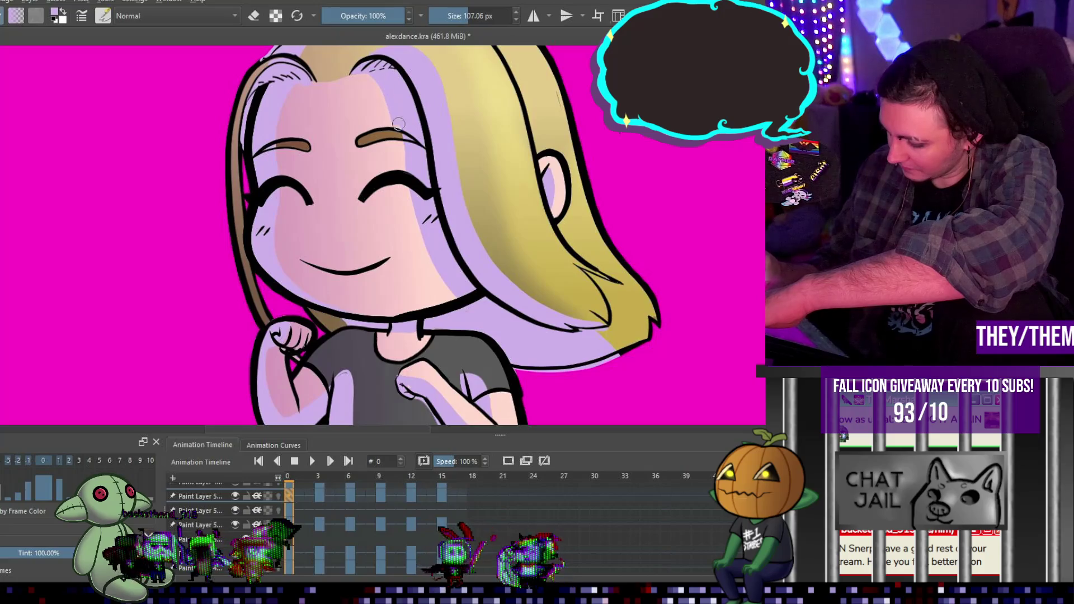
left_click(320, 496)
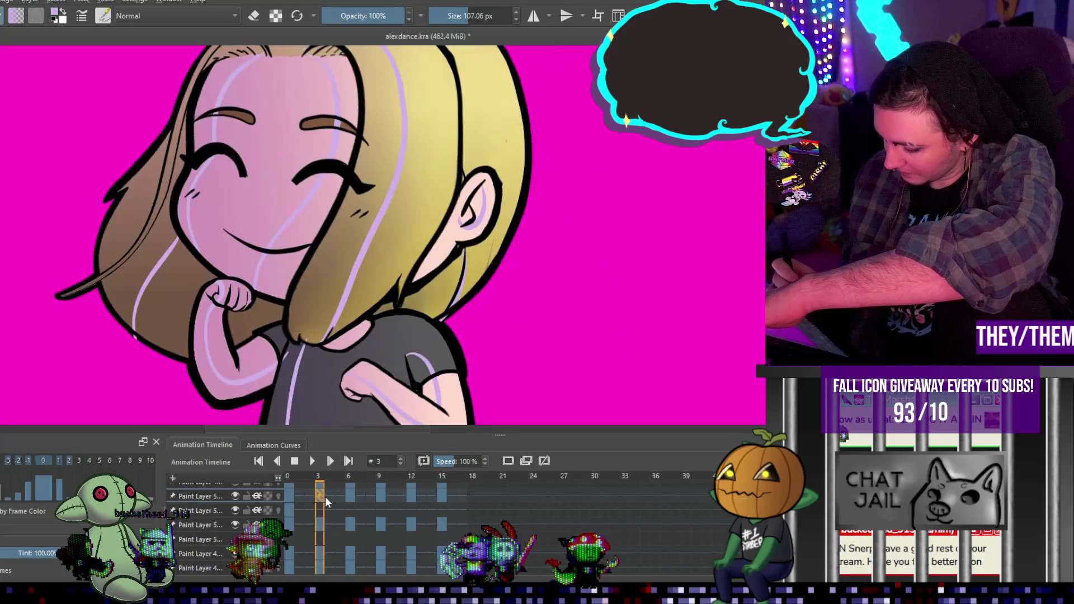
Shade the face beside the hair strand and repaint the strand lavender to the chin, erasing stray edges
mouse_move(321, 214)
left_mouse_down()
mouse_move(277, 299)
mouse_move(241, 330)
mouse_move(283, 302)
mouse_move(291, 277)
left_mouse_up()
mouse_move(306, 313)
left_mouse_down()
mouse_move(330, 235)
mouse_move(313, 235)
left_mouse_up()
mouse_move(369, 62)
left_mouse_down()
mouse_move(349, 111)
mouse_move(336, 258)
mouse_move(310, 300)
mouse_move(277, 420)
left_mouse_up()
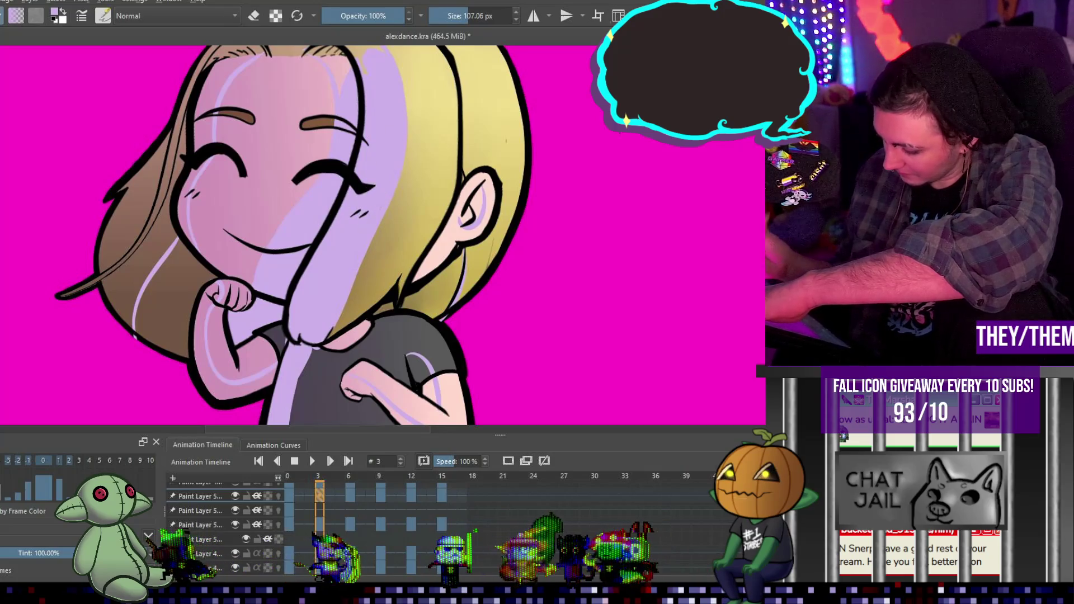
key("e")
mouse_move(404, 173)
left_mouse_down()
mouse_move(346, 274)
mouse_move(330, 333)
left_mouse_up()
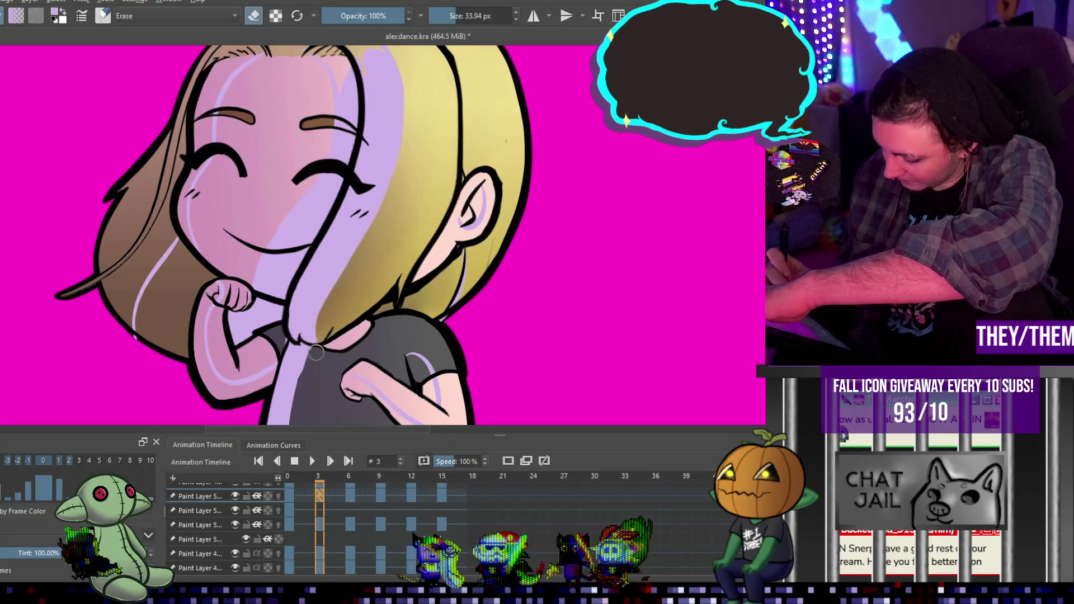
key("e")
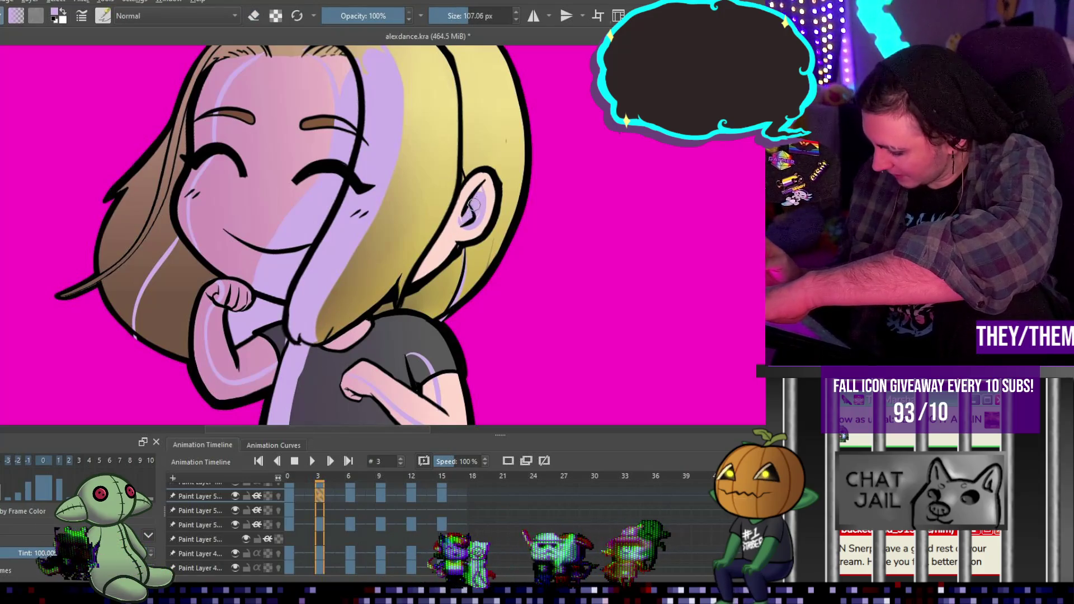
Shade the left edge of the hair down to the shoulder and tidy the edge
mouse_move(142, 153)
left_mouse_down()
mouse_move(106, 246)
mouse_move(120, 313)
left_mouse_up()
mouse_move(147, 199)
left_mouse_down()
mouse_move(124, 342)
mouse_move(140, 263)
mouse_move(179, 217)
left_mouse_up()
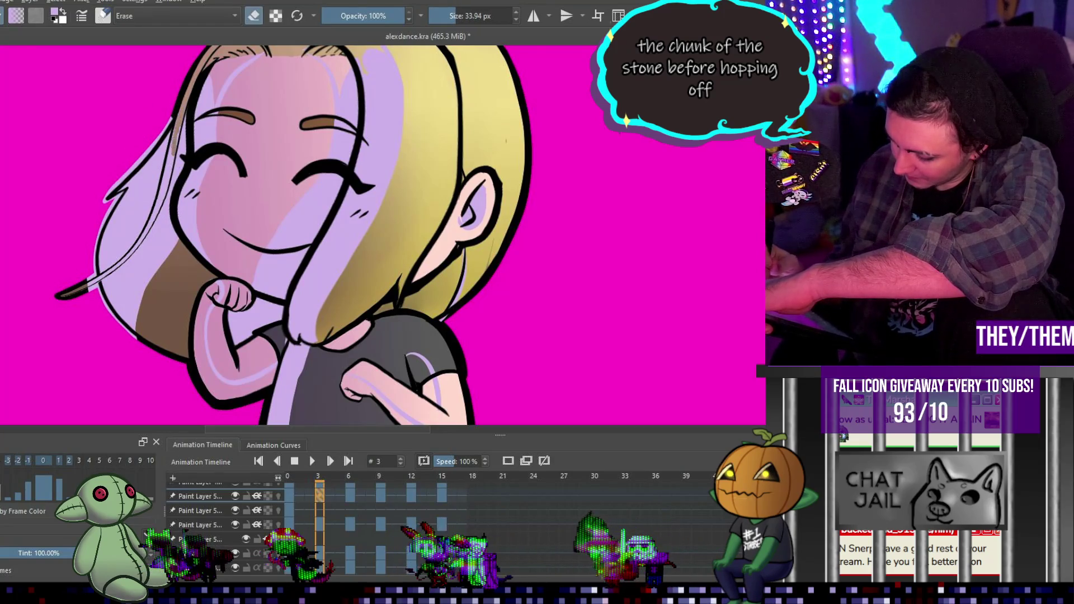
left_click_drag(168, 165, 177, 139)
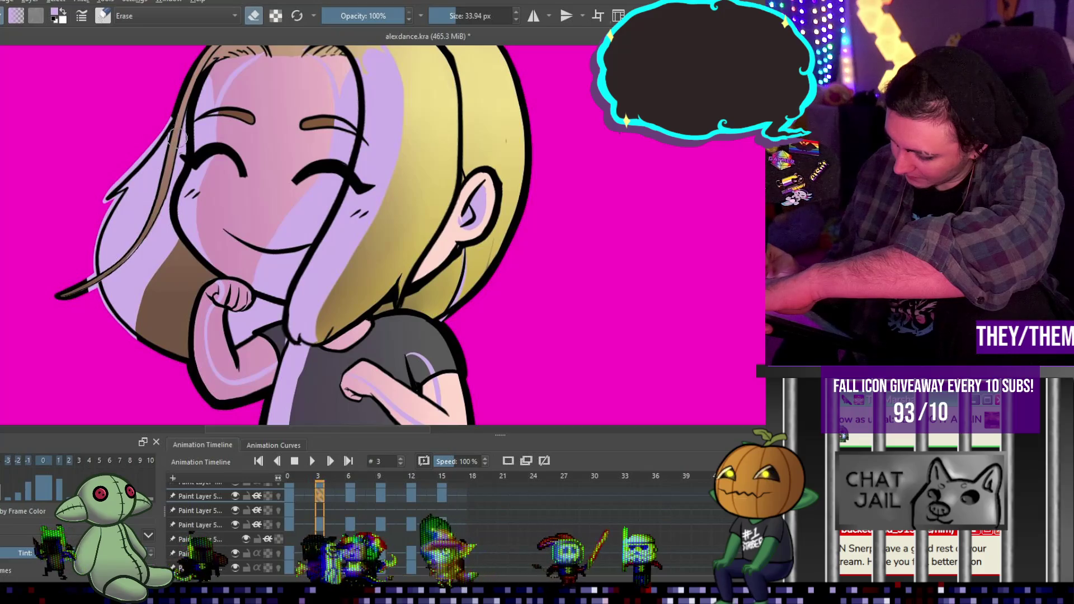
key("e")
scroll(205, 185, "up", 3)
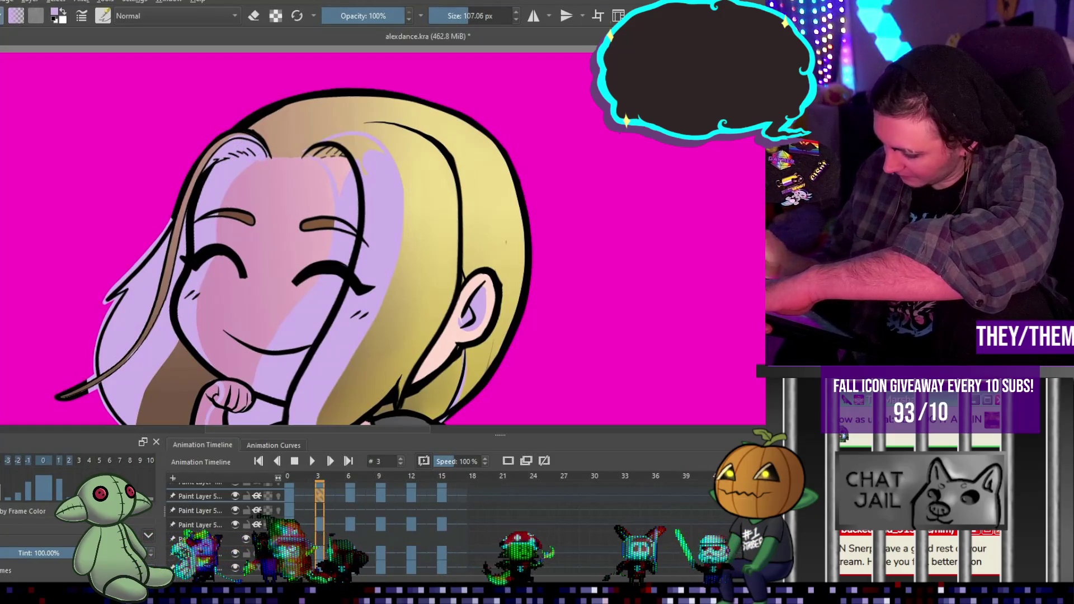
Darken the hair shading left of the chin and erase excess shading beside the ear
key("e")
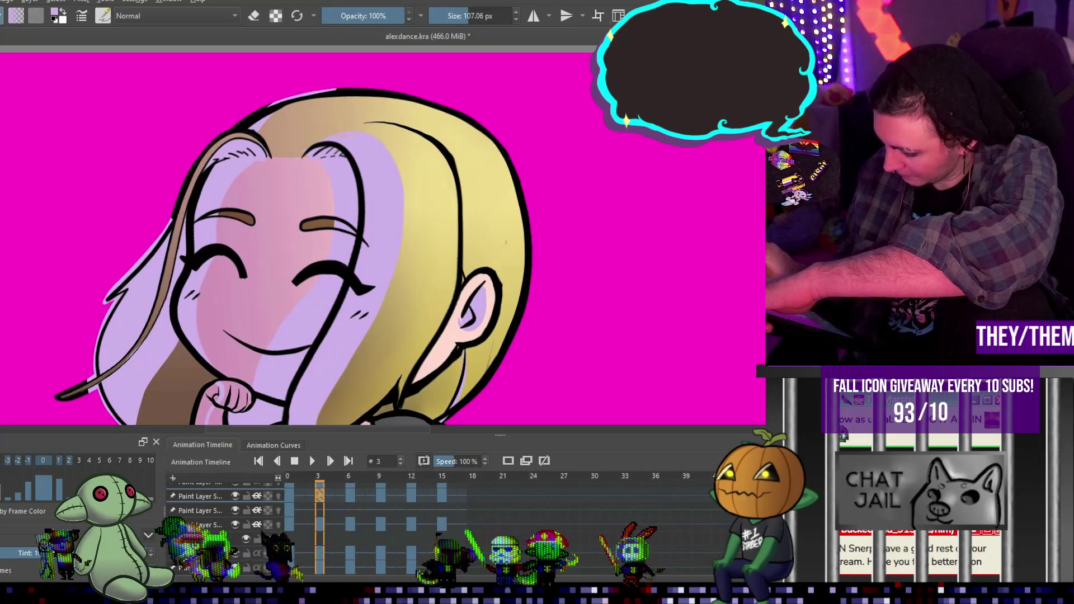
key("ctrl+z")
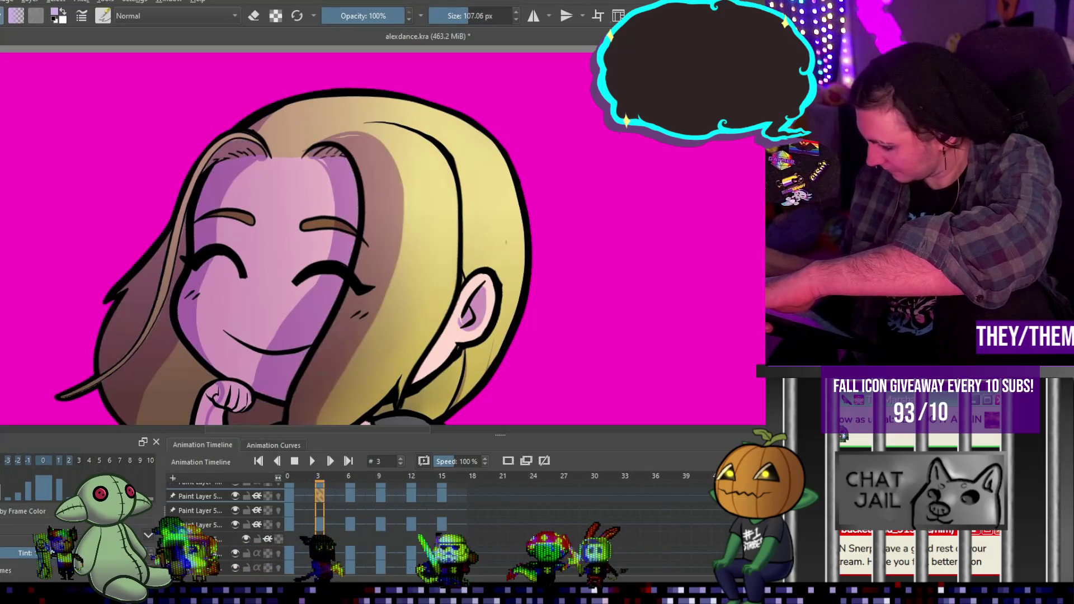
key("ctrl+shift+z")
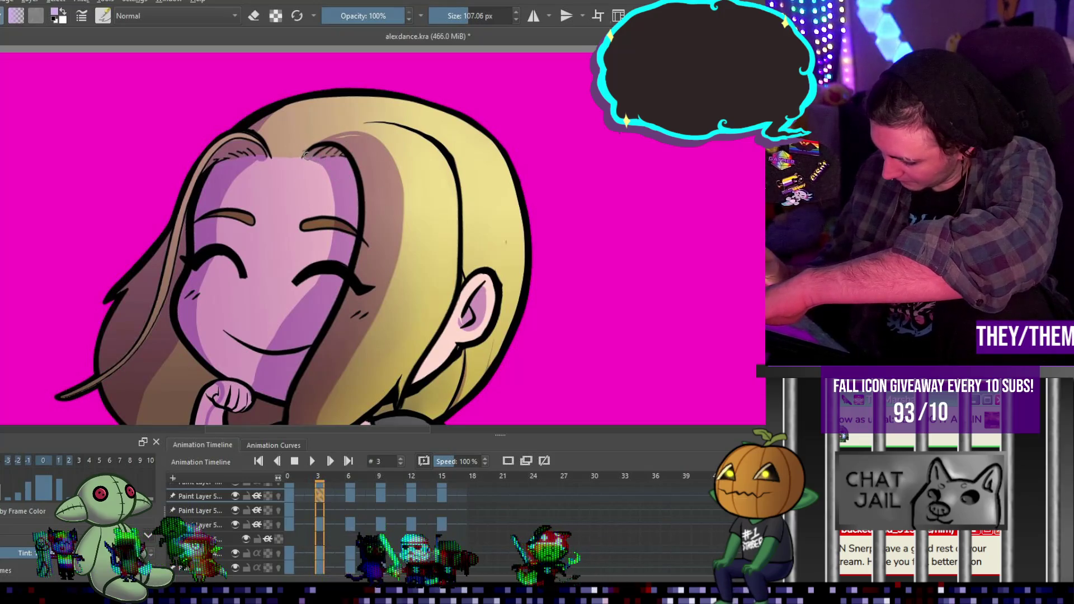
key("e")
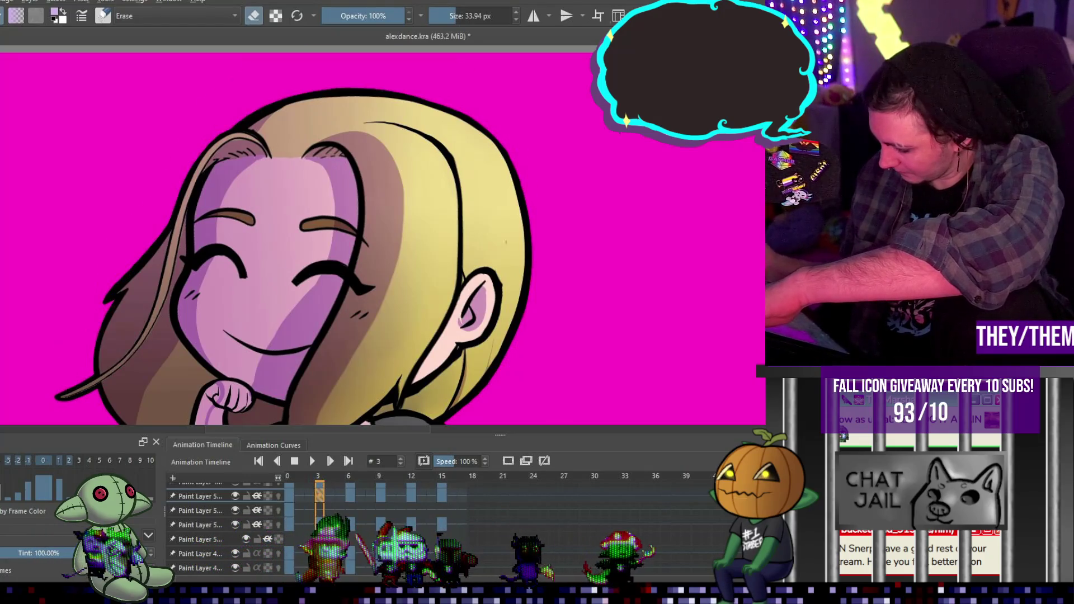
scroll(297, 235, "down", 3)
key("e")
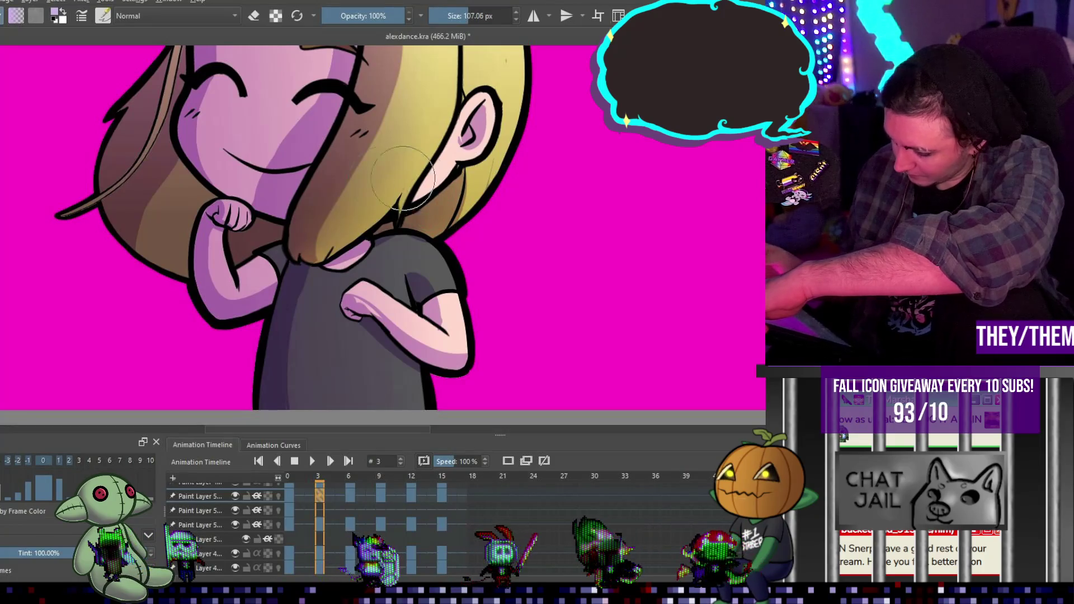
left_click_drag(167, 173, 137, 257)
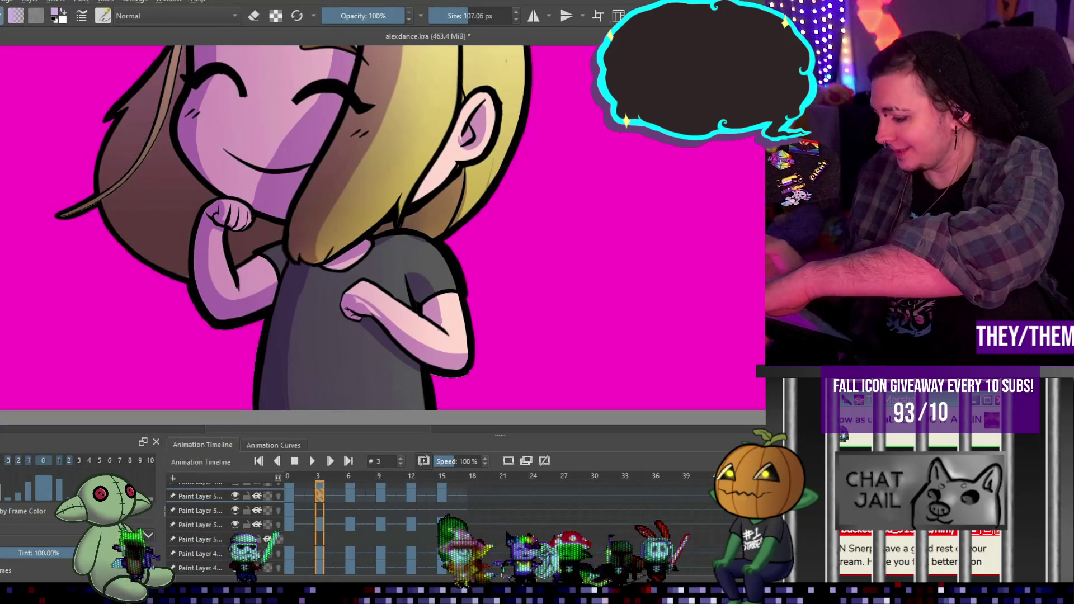
key("e")
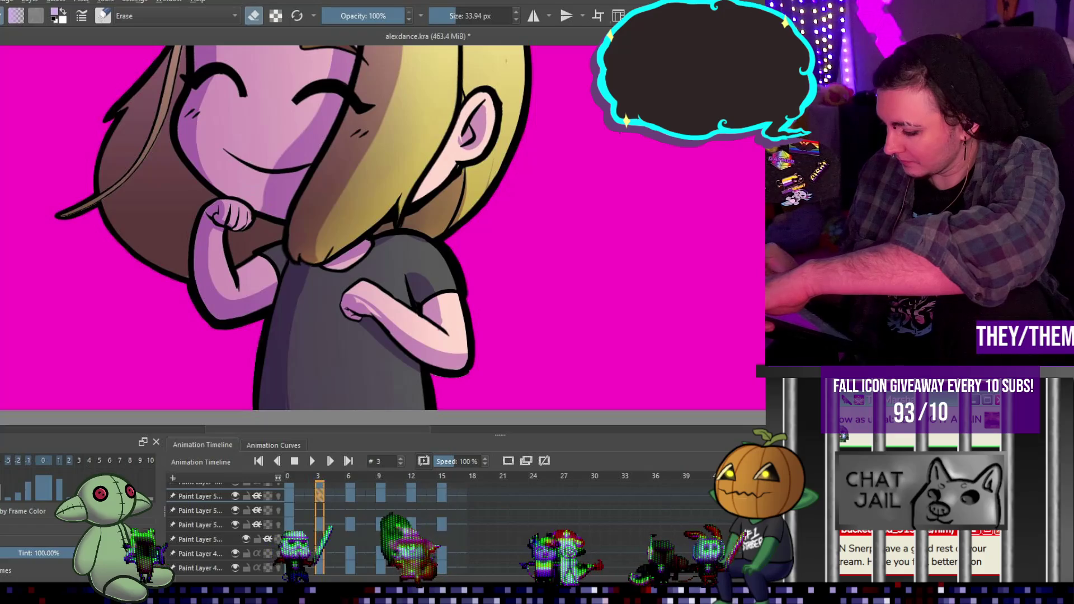
mouse_move(493, 112)
left_mouse_down()
mouse_move(444, 168)
mouse_move(447, 129)
left_mouse_up()
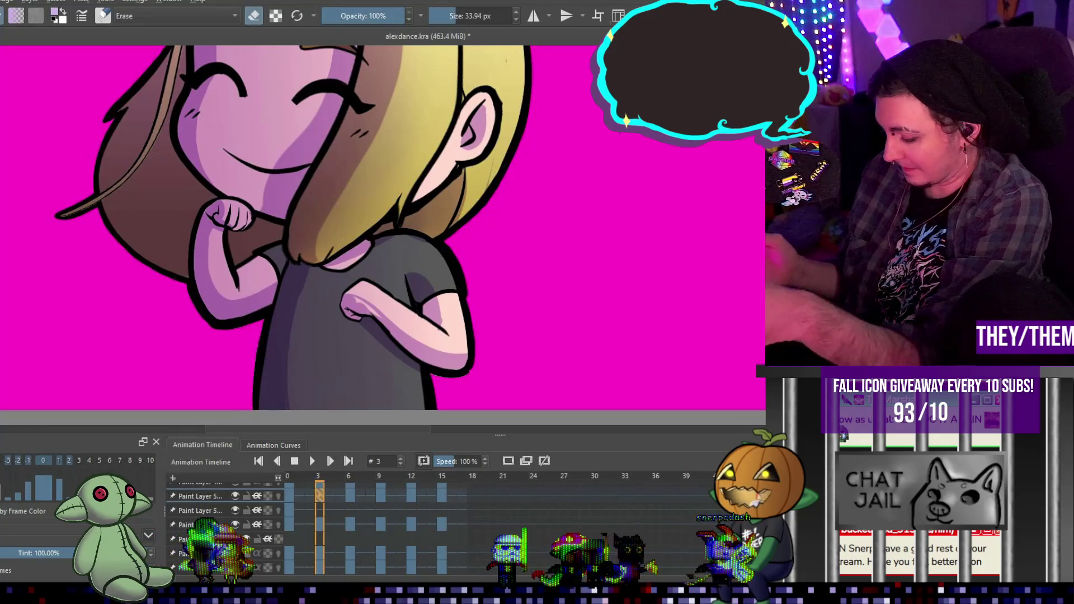
key("e")
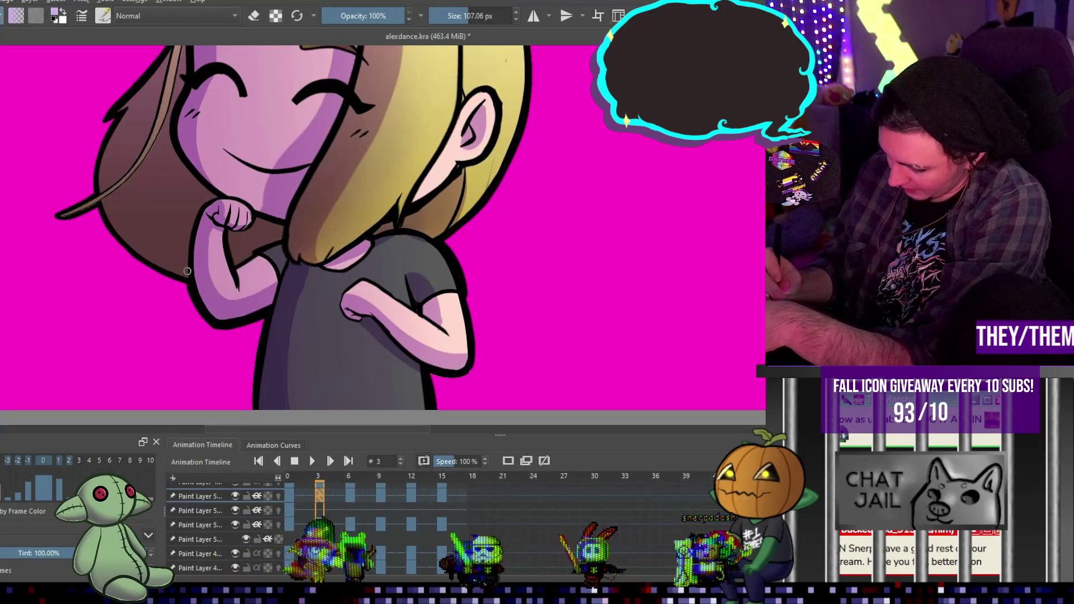
On frame 6, darken lavender shading on the left hair, left arm, shirt and lower-left jaw edge
left_click(351, 491)
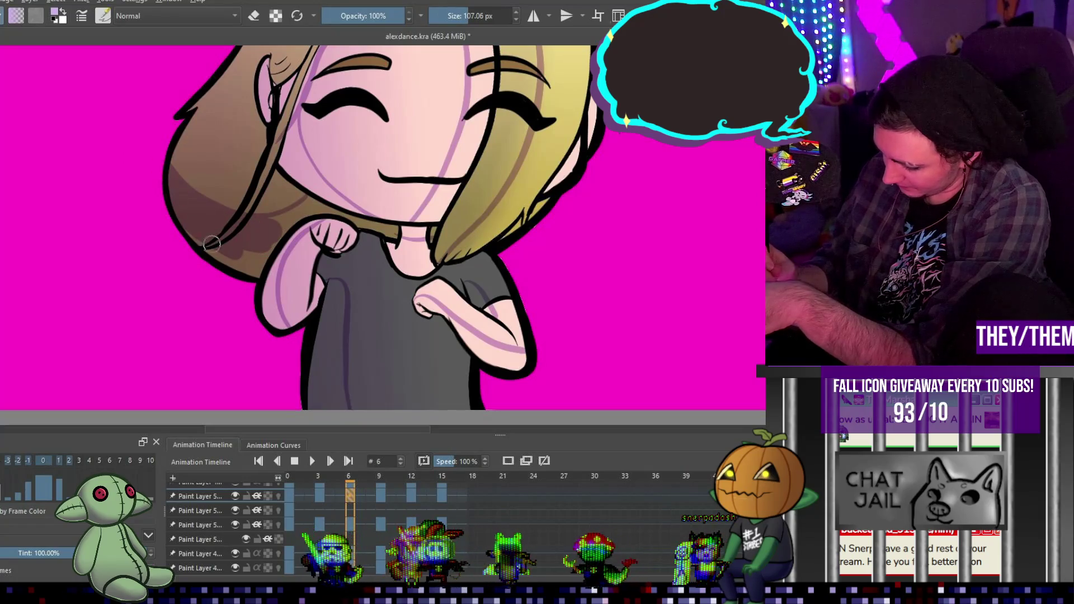
left_click_drag(261, 231, 190, 263)
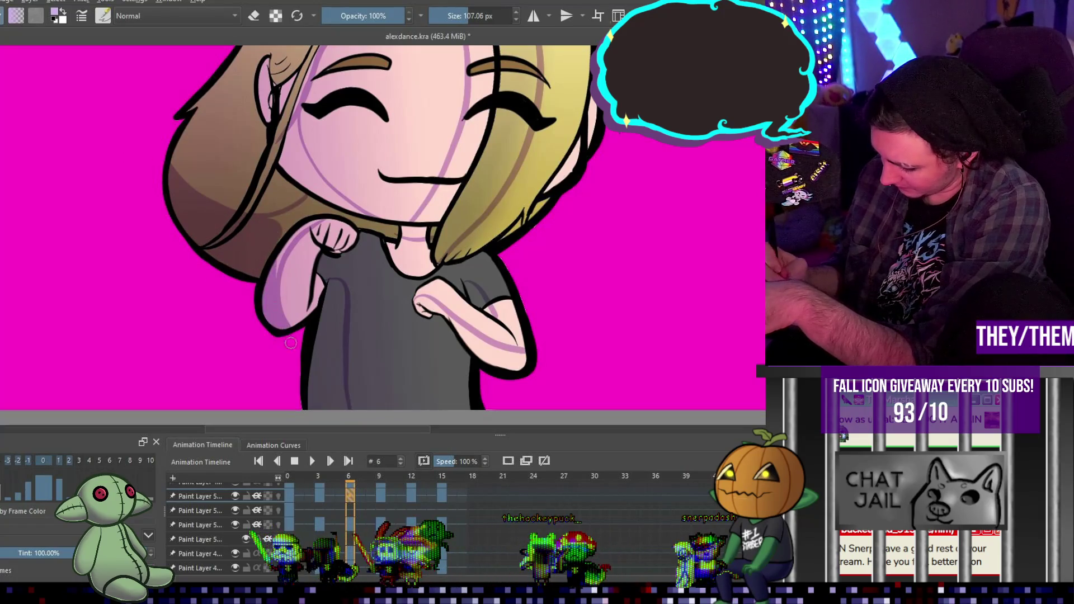
left_click_drag(283, 265, 315, 212)
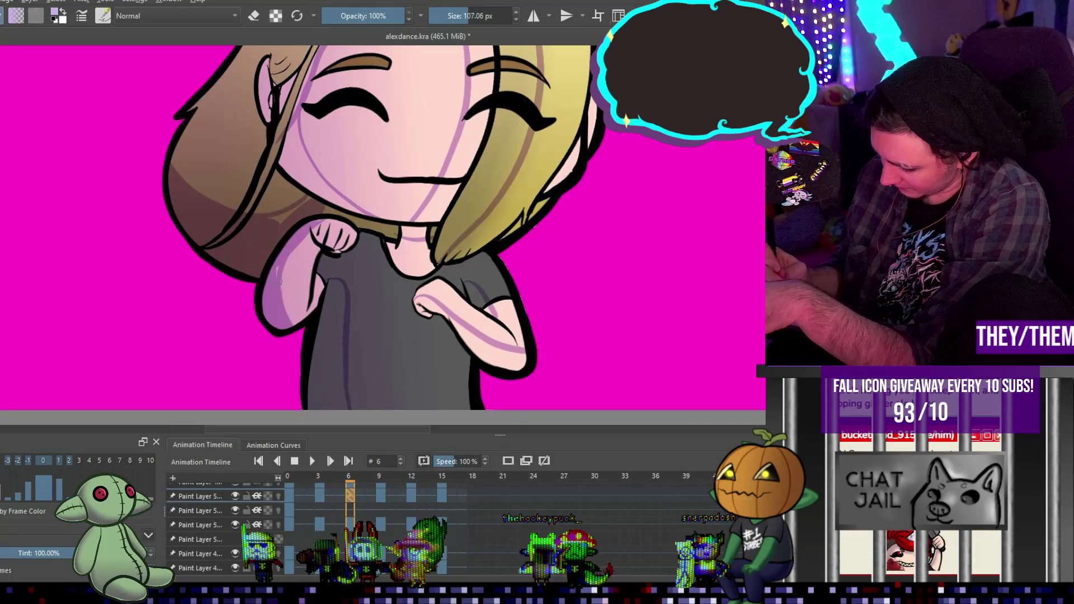
left_click_drag(316, 307, 329, 286)
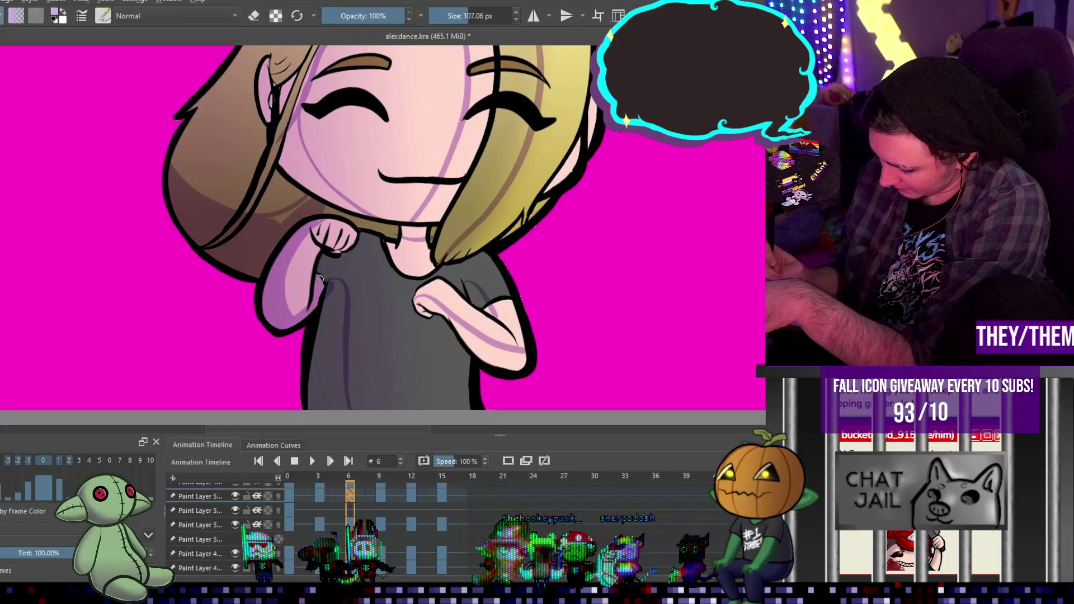
mouse_move(328, 394)
left_mouse_down()
mouse_move(325, 309)
mouse_move(323, 405)
mouse_move(332, 308)
mouse_move(324, 315)
left_mouse_up()
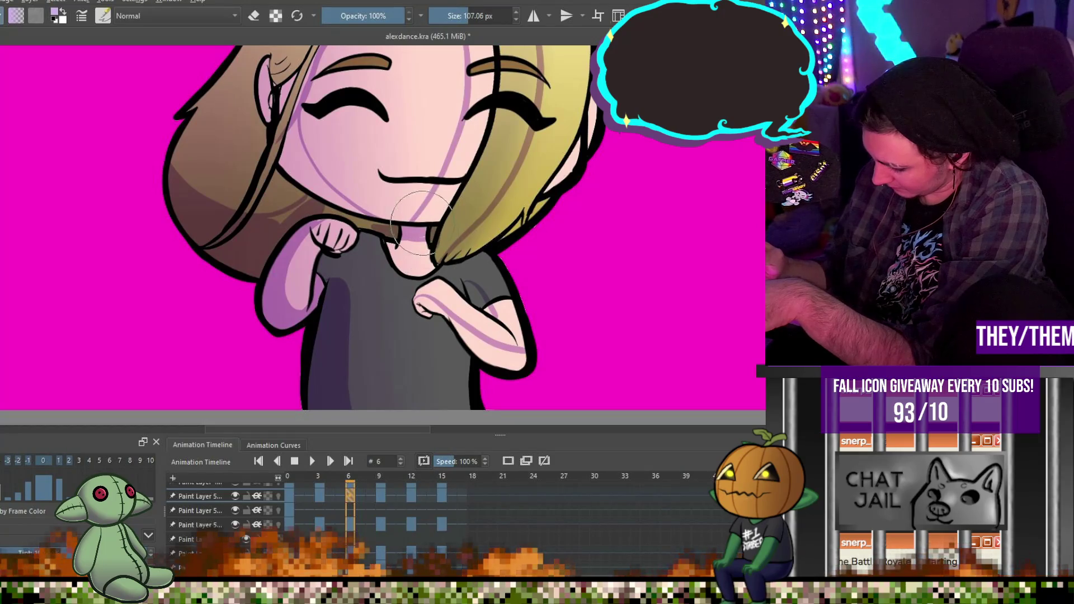
mouse_move(288, 142)
left_mouse_down()
mouse_move(341, 207)
mouse_move(302, 172)
left_mouse_up()
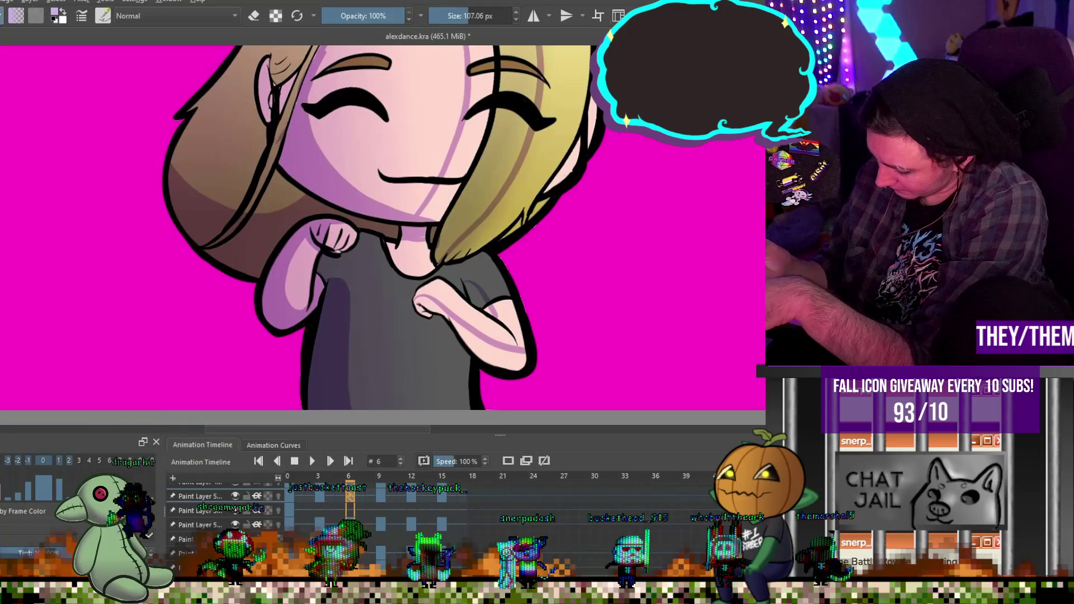
key("e")
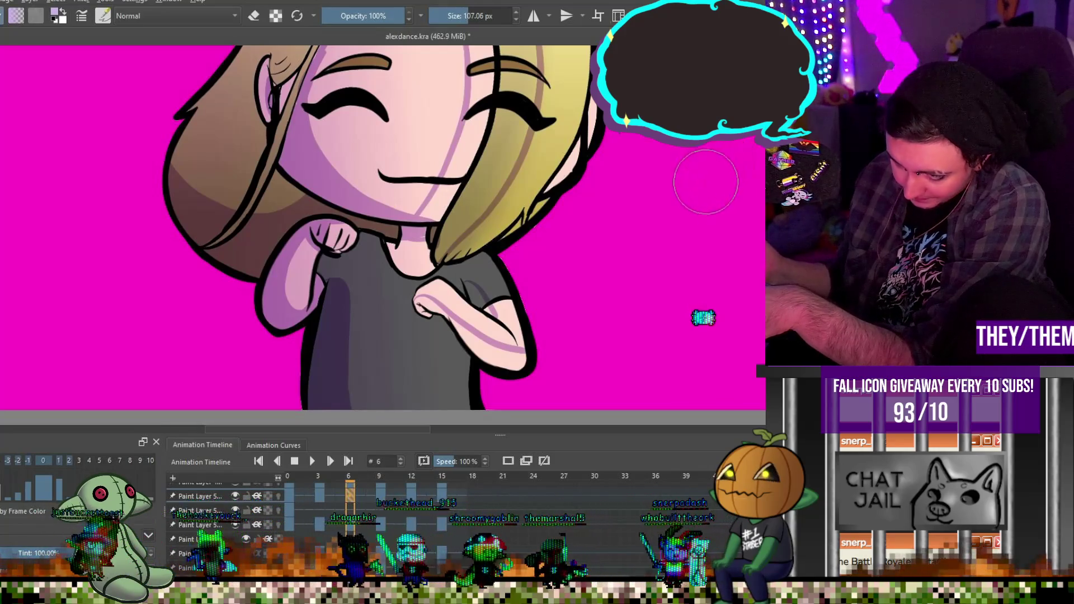
scroll(383, 235, "up", 2)
Shade down the right hair strand, covering the pale highlight beside it
mouse_move(492, 92)
left_mouse_down()
mouse_move(484, 212)
mouse_move(453, 341)
left_mouse_up()
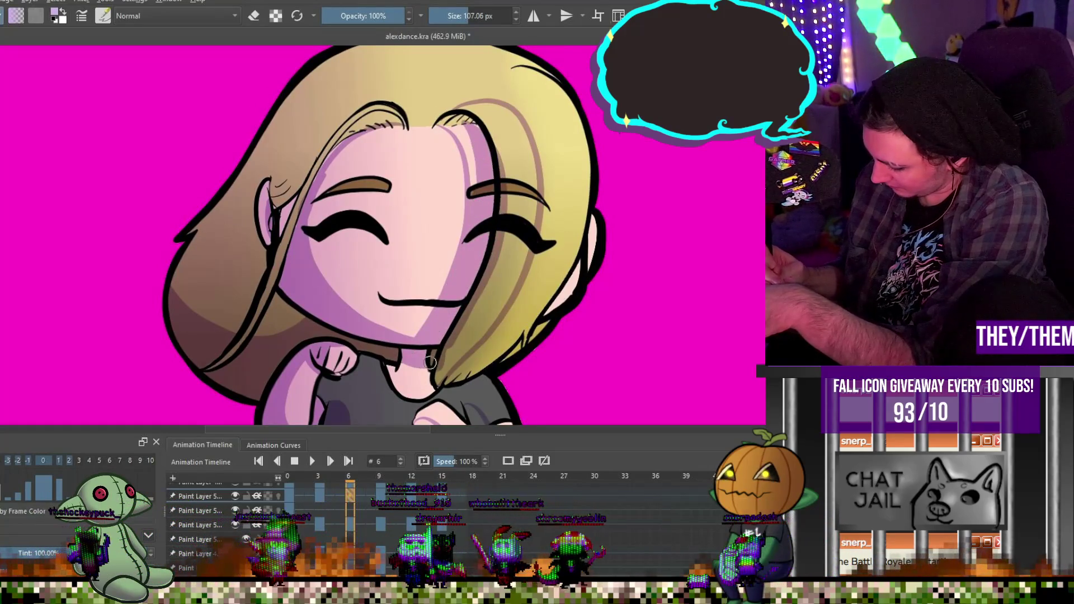
mouse_move(465, 335)
left_mouse_down()
mouse_move(538, 168)
mouse_move(475, 115)
mouse_move(453, 124)
left_mouse_up()
left_click_drag(465, 208, 485, 157)
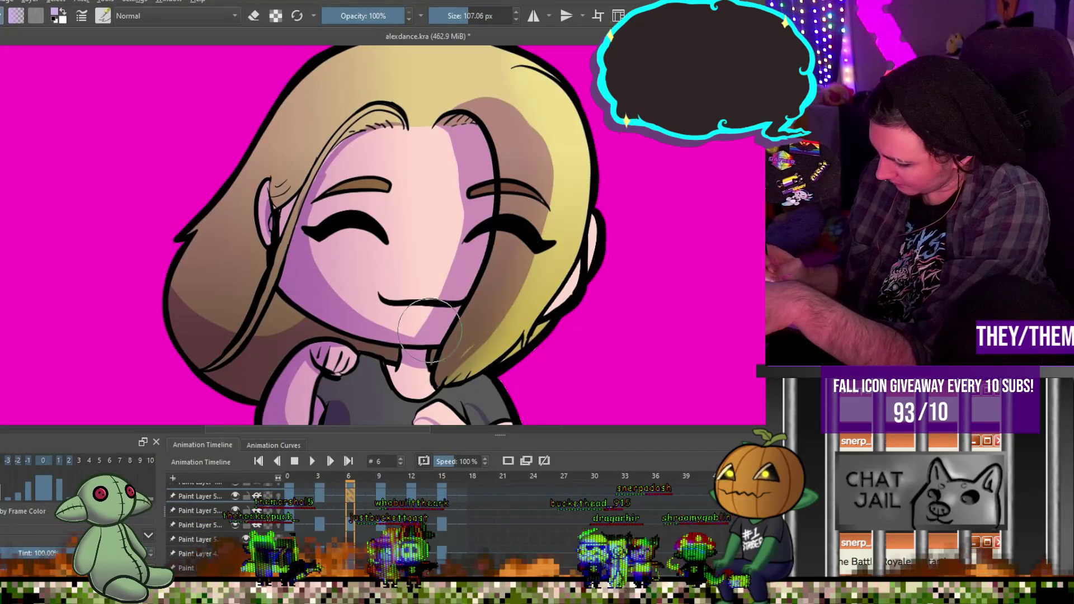
Erase excess shading below the brow and along the hairline
key("e")
left_click_drag(462, 172, 445, 299)
mouse_move(473, 110)
left_mouse_down()
mouse_move(542, 137)
mouse_move(551, 246)
left_mouse_up()
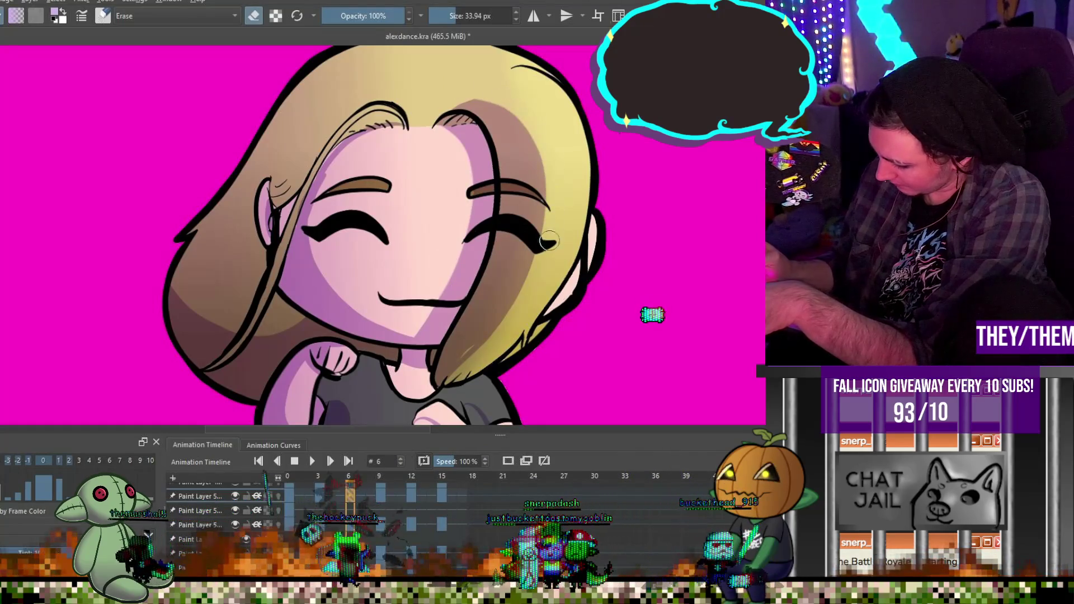
key("e")
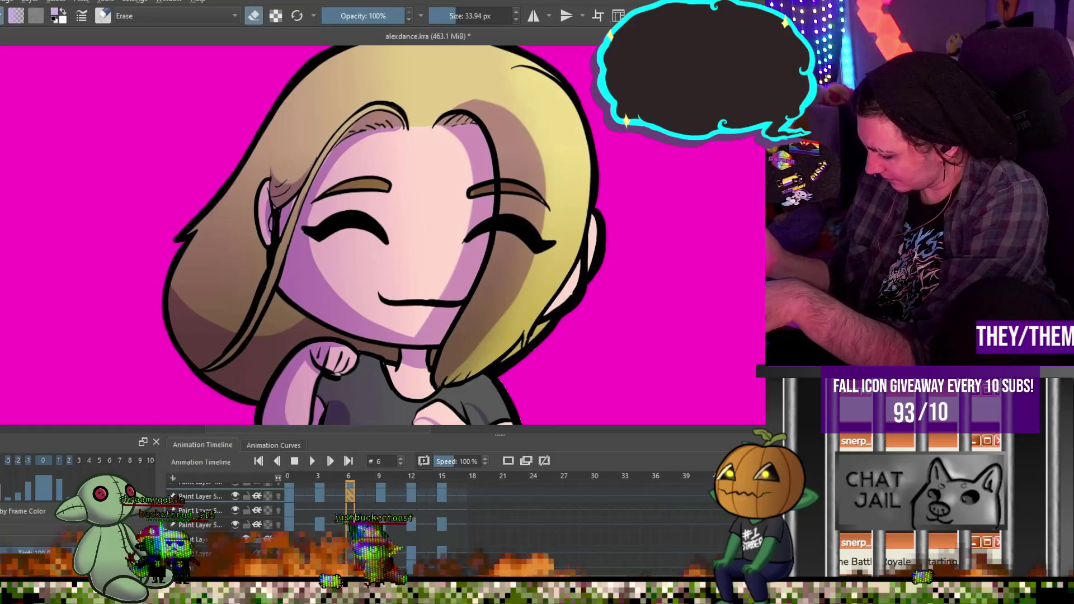
key("e")
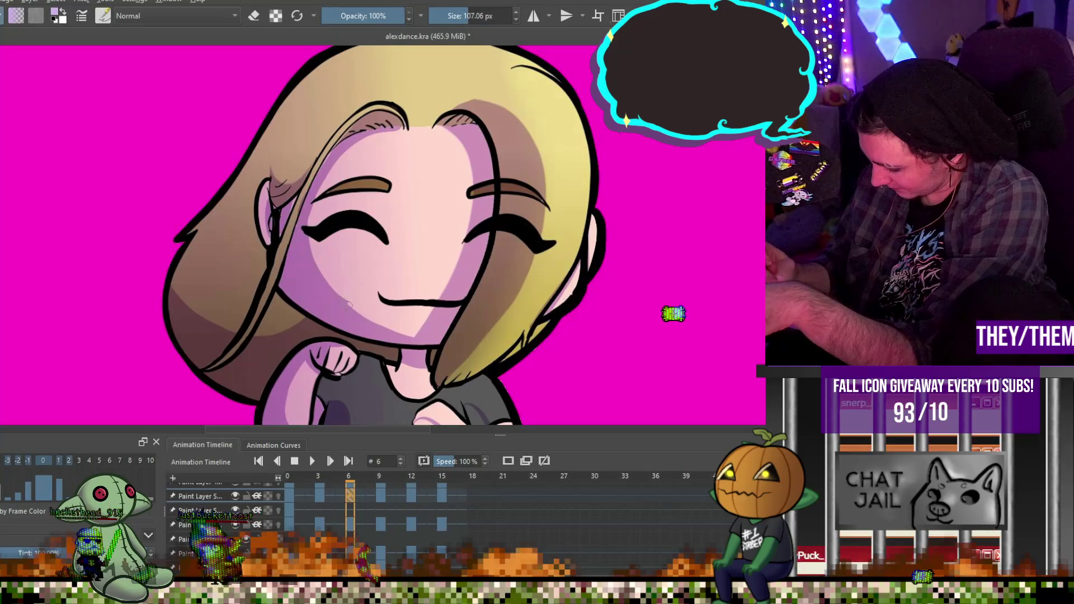
scroll(500, 274, "down", 5)
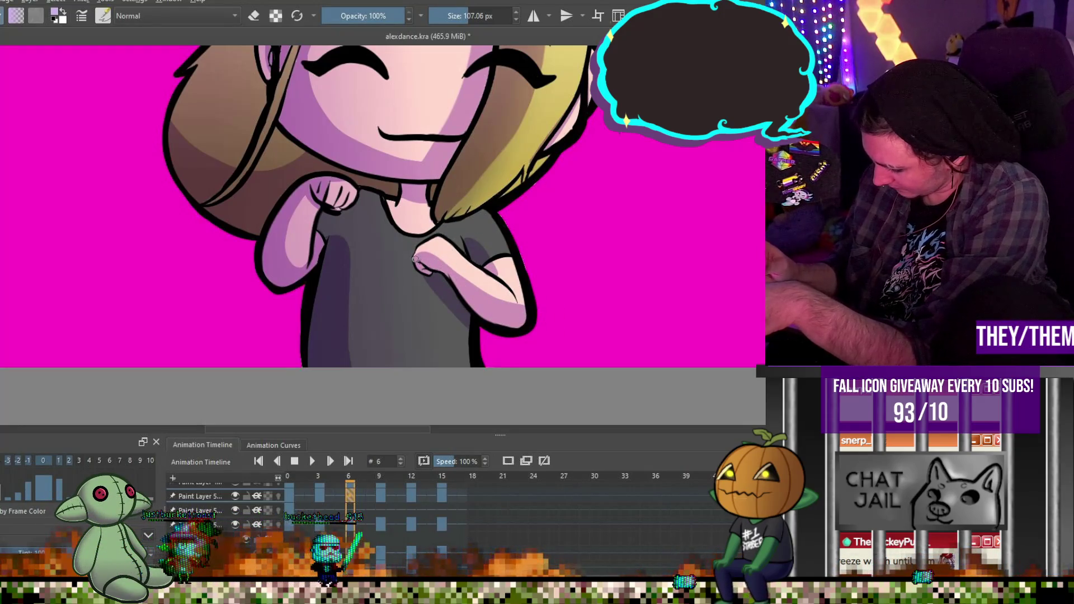
On frame 9, paint dark shading on the left hair and shade the face from ear to jaw
left_click(381, 494)
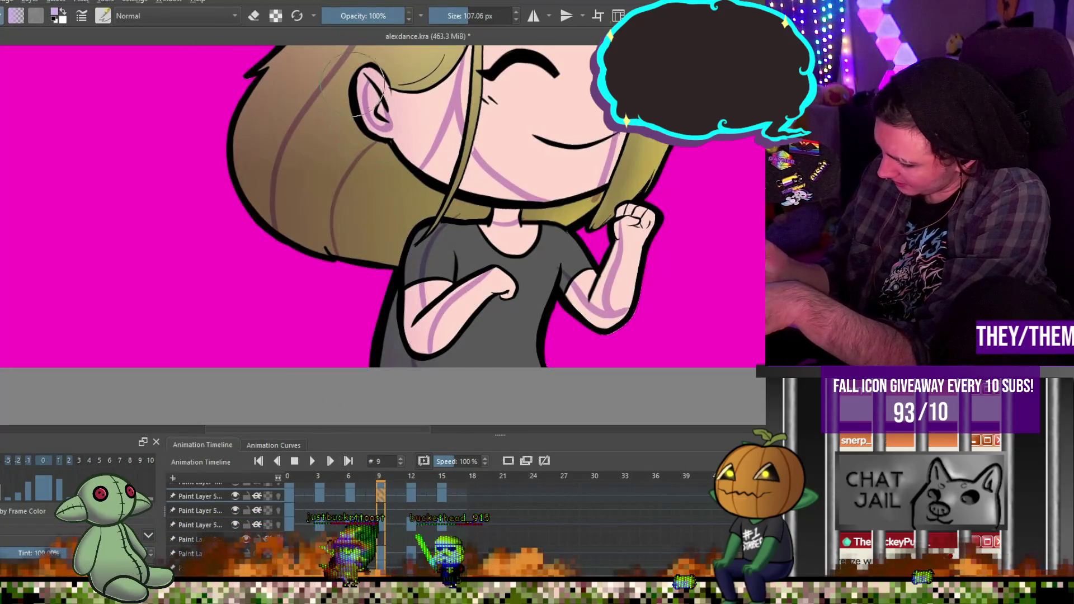
mouse_move(341, 95)
left_mouse_down()
mouse_move(285, 168)
mouse_move(291, 235)
mouse_move(346, 252)
mouse_move(375, 115)
left_mouse_up()
key("e")
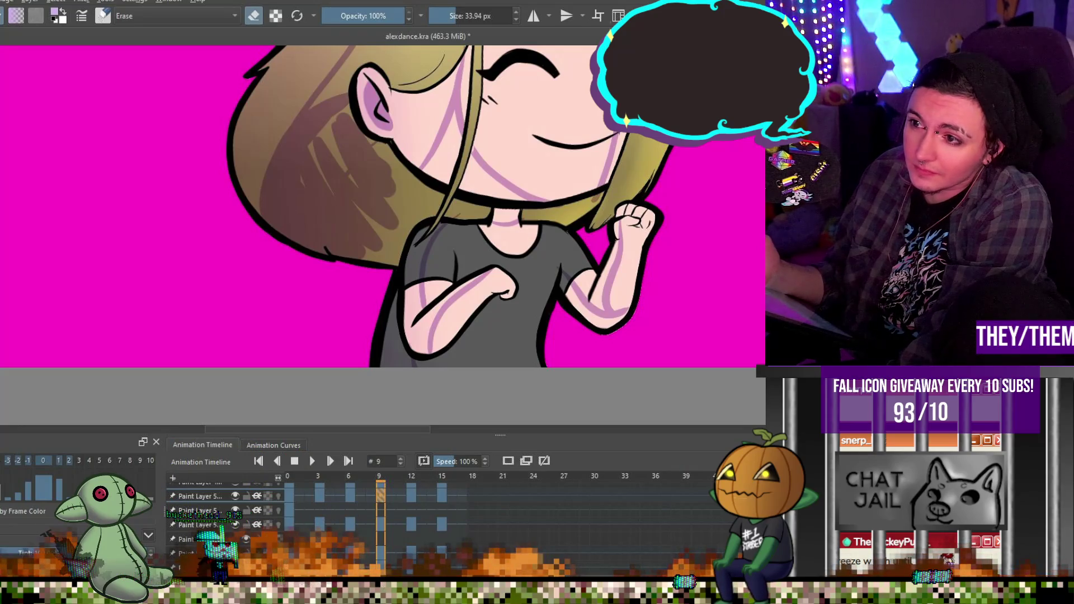
key("e")
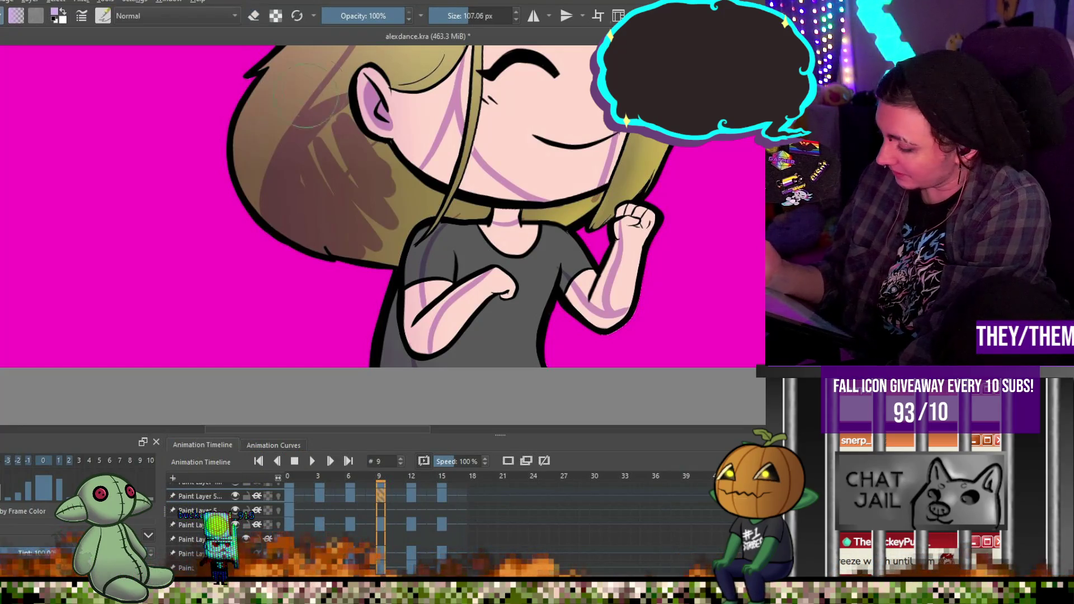
left_click_drag(260, 75, 254, 212)
mouse_move(274, 50)
left_mouse_down()
mouse_move(240, 207)
mouse_move(264, 191)
left_mouse_up()
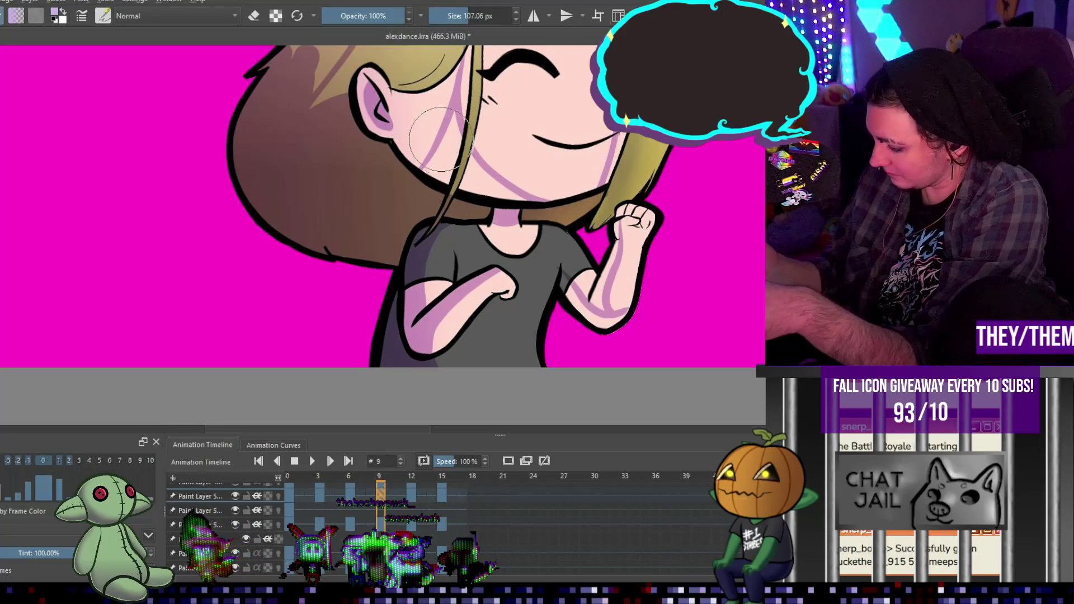
mouse_move(398, 98)
left_mouse_down()
mouse_move(420, 163)
mouse_move(495, 185)
left_mouse_up()
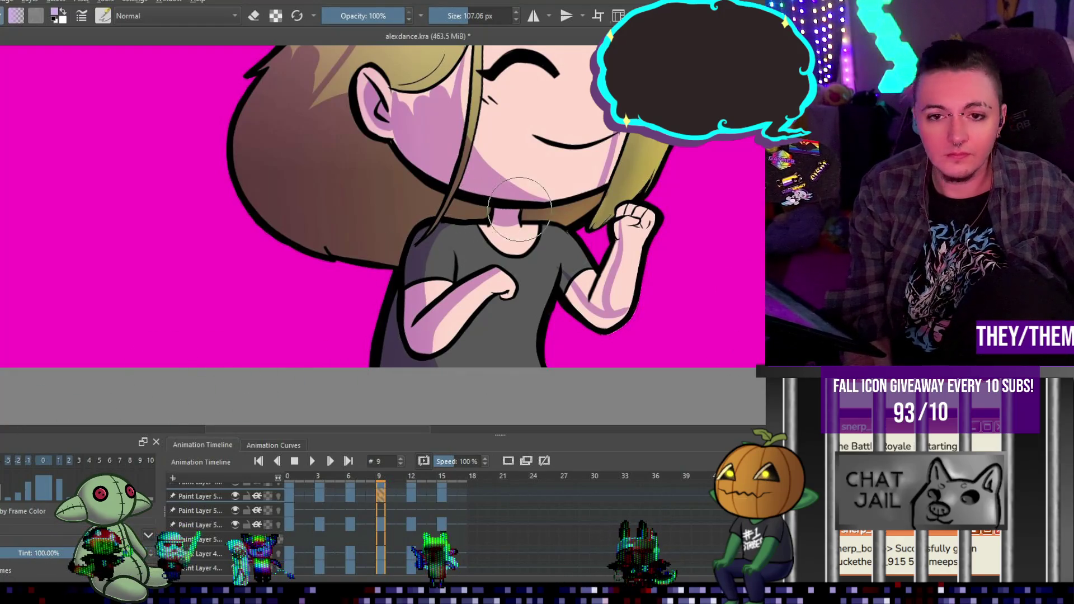
Darken the hair from the top of the head to the ear, then erase two lighter streaks through it
scroll(519, 208, "down", 5)
scroll(460, 120, "up", 6)
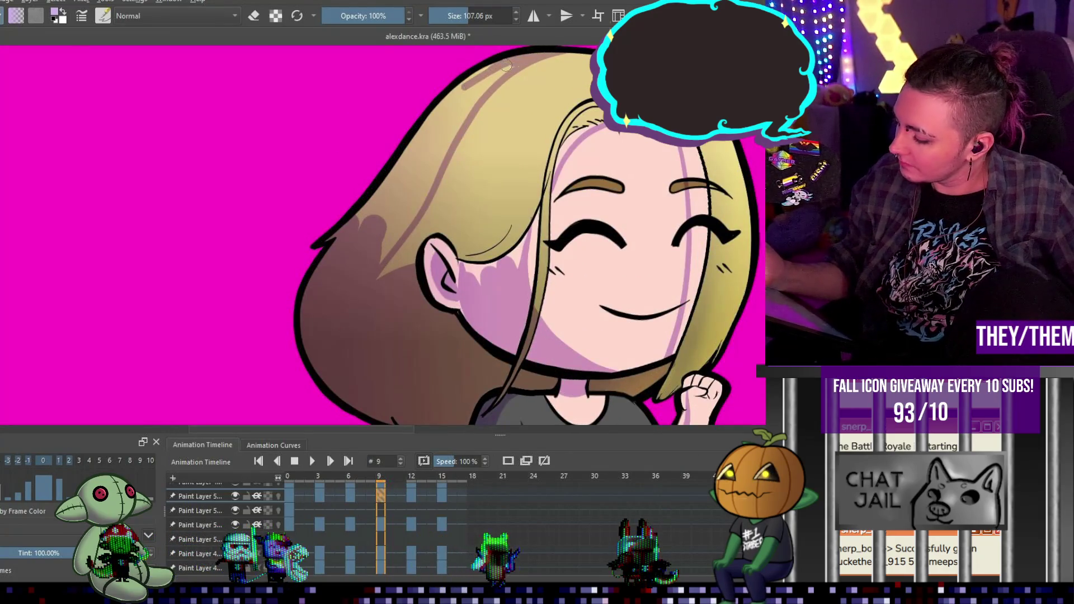
left_click_drag(506, 66, 422, 164)
mouse_move(476, 83)
left_mouse_down()
mouse_move(374, 223)
mouse_move(403, 202)
mouse_move(414, 258)
mouse_move(394, 268)
left_mouse_up()
key("e")
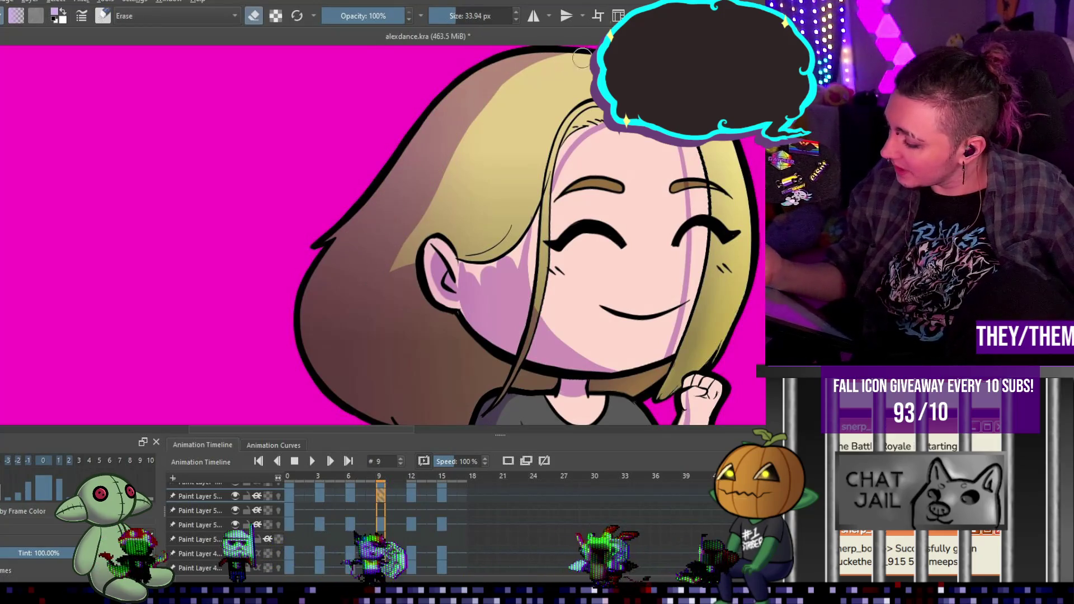
left_click_drag(527, 71, 371, 278)
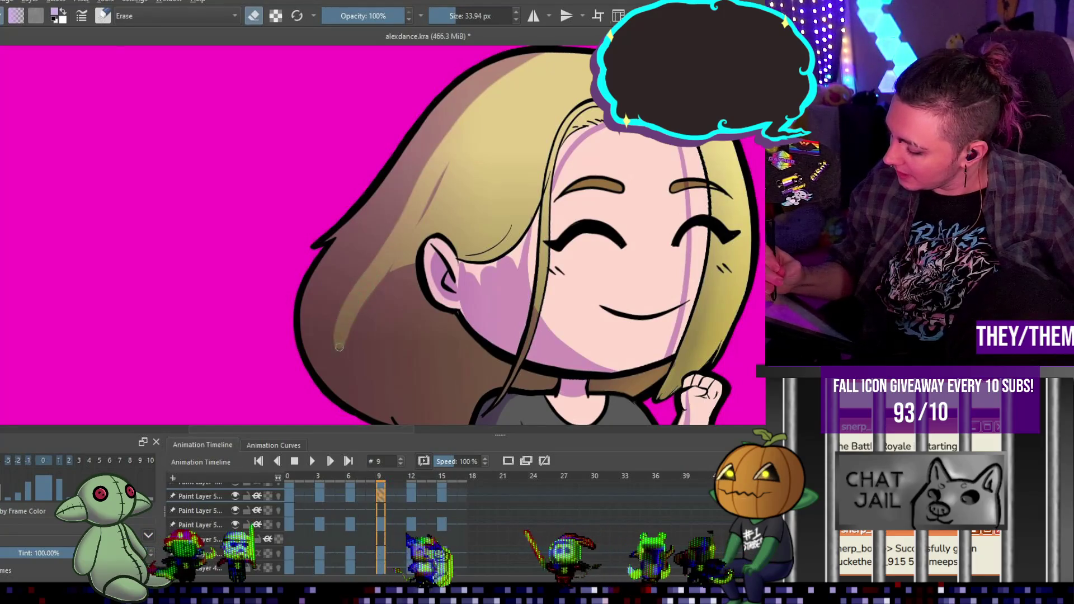
left_click_drag(418, 191, 314, 315)
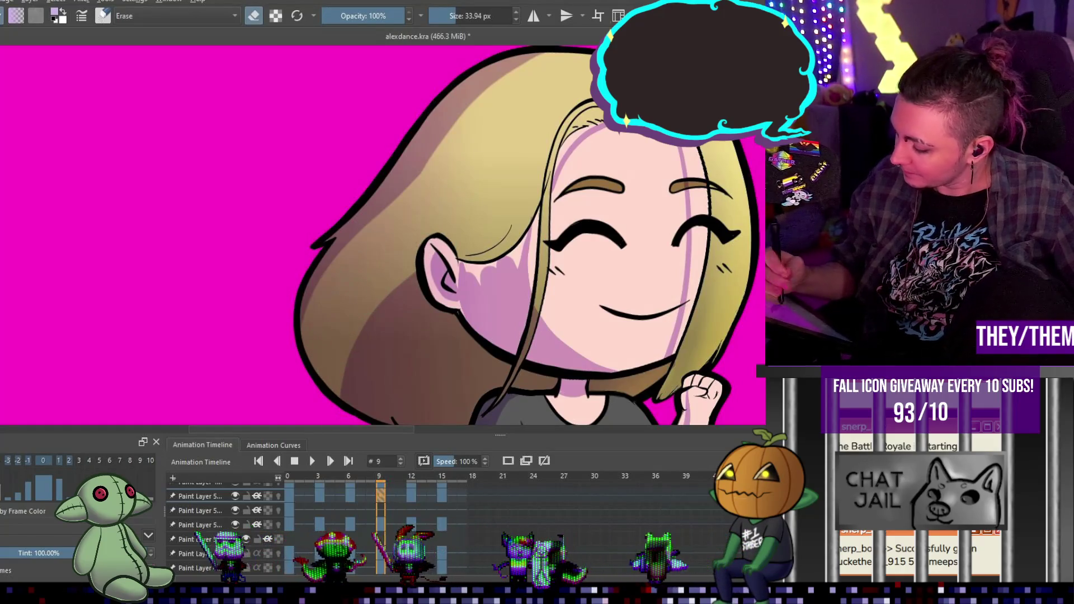
key("e")
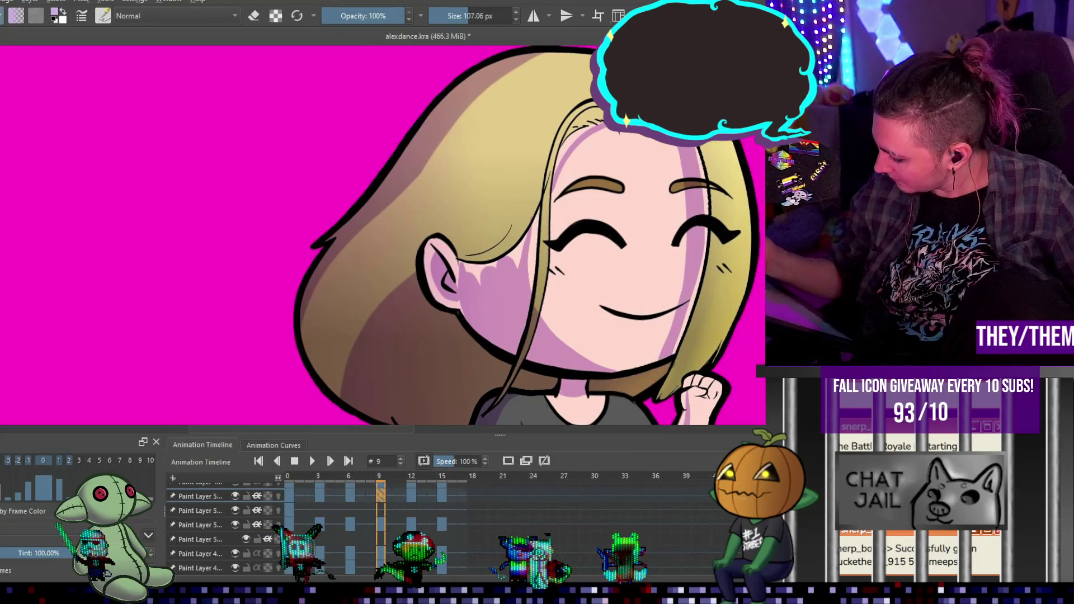
Add a shading stroke down from the hairline and faint shading on the hair behind the ear
key("e")
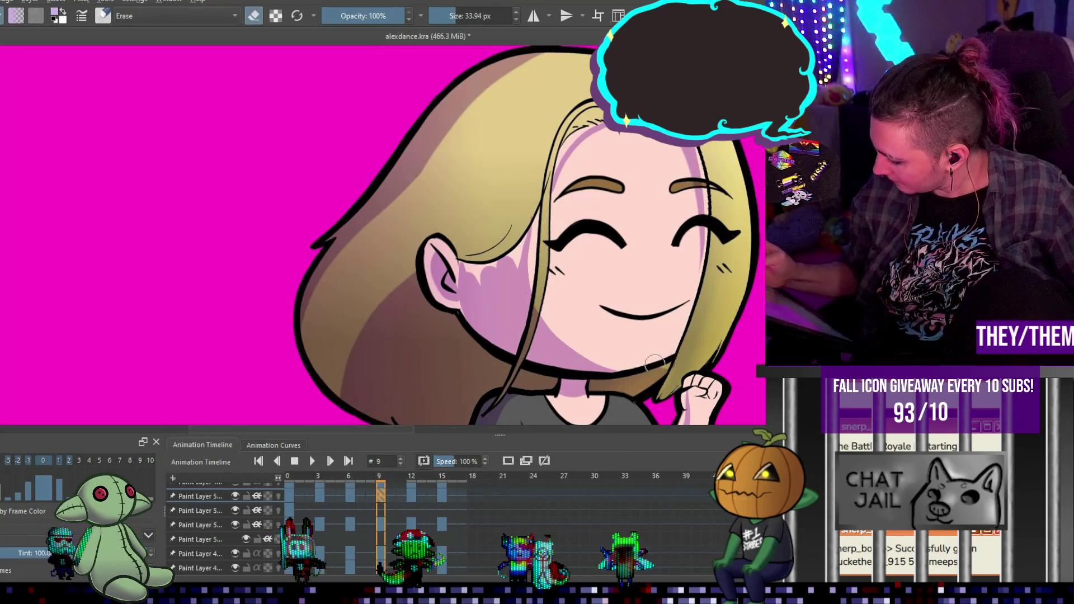
key("e")
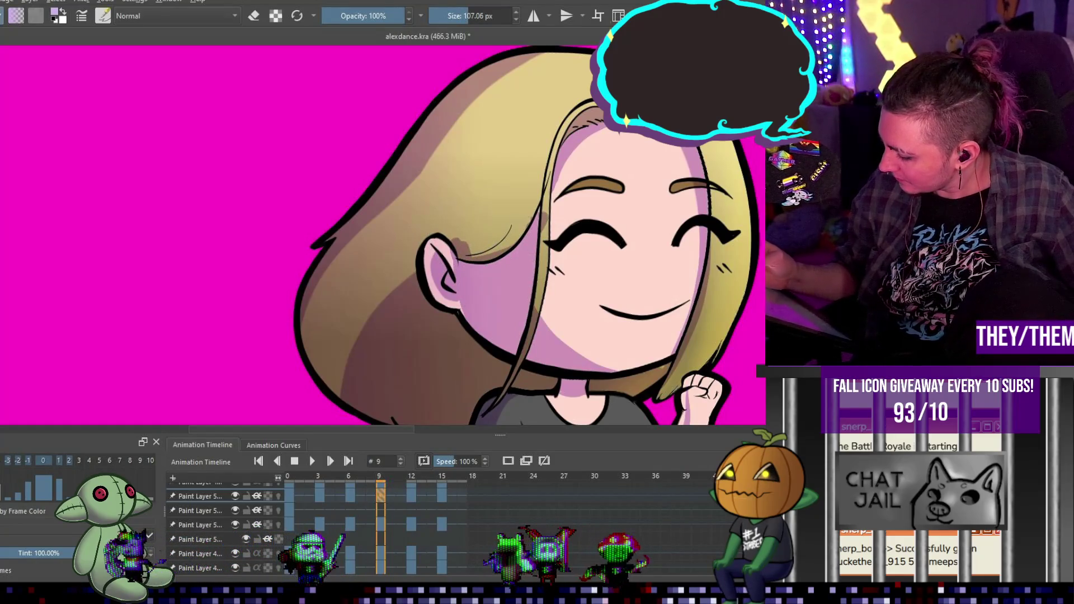
key("e")
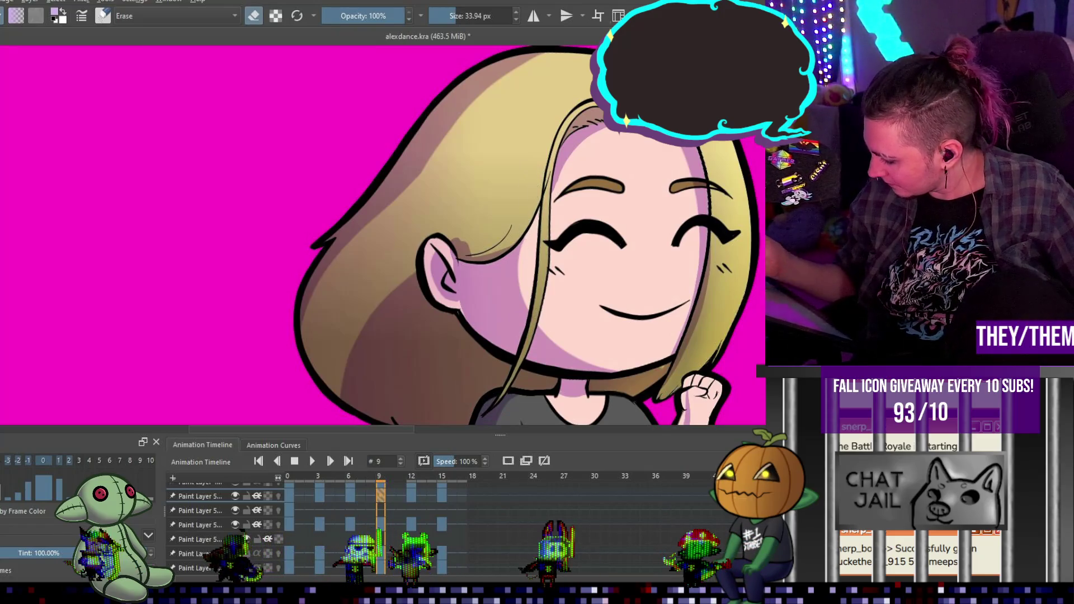
key("e")
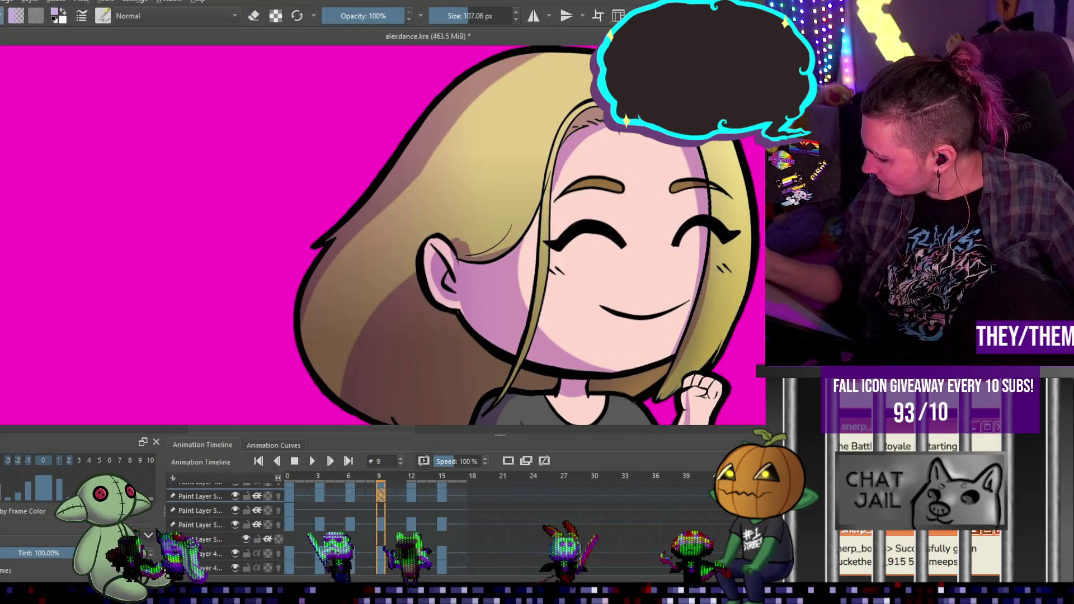
scroll(382, 235, "down", 1)
mouse_move(560, 90)
left_mouse_down()
mouse_move(531, 158)
mouse_move(521, 243)
left_mouse_up()
mouse_move(475, 174)
left_mouse_down()
mouse_move(420, 221)
mouse_move(488, 210)
mouse_move(467, 230)
left_mouse_up()
scroll(631, 283, "down", 3)
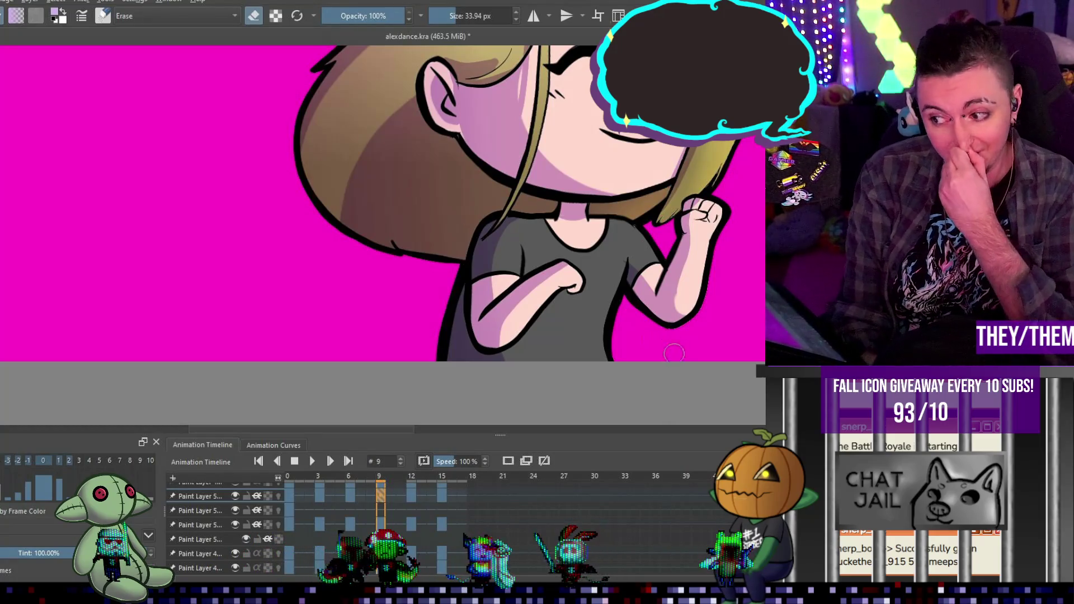
Save alexdance.kra and play the animation back to review the lavender shading
scroll(706, 270, "down", 5)
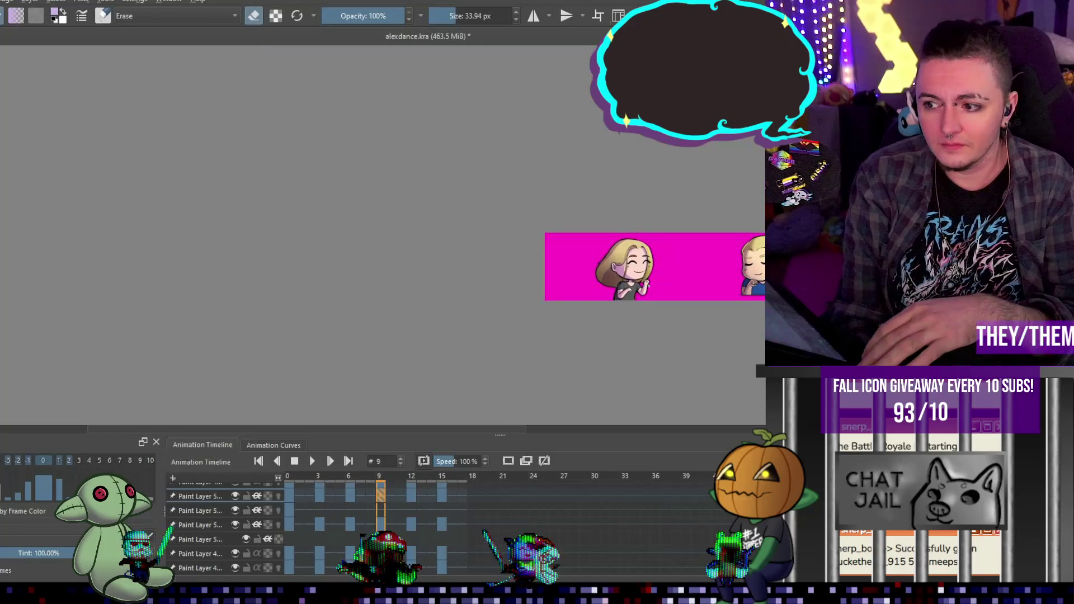
scroll(706, 270, "up", 5)
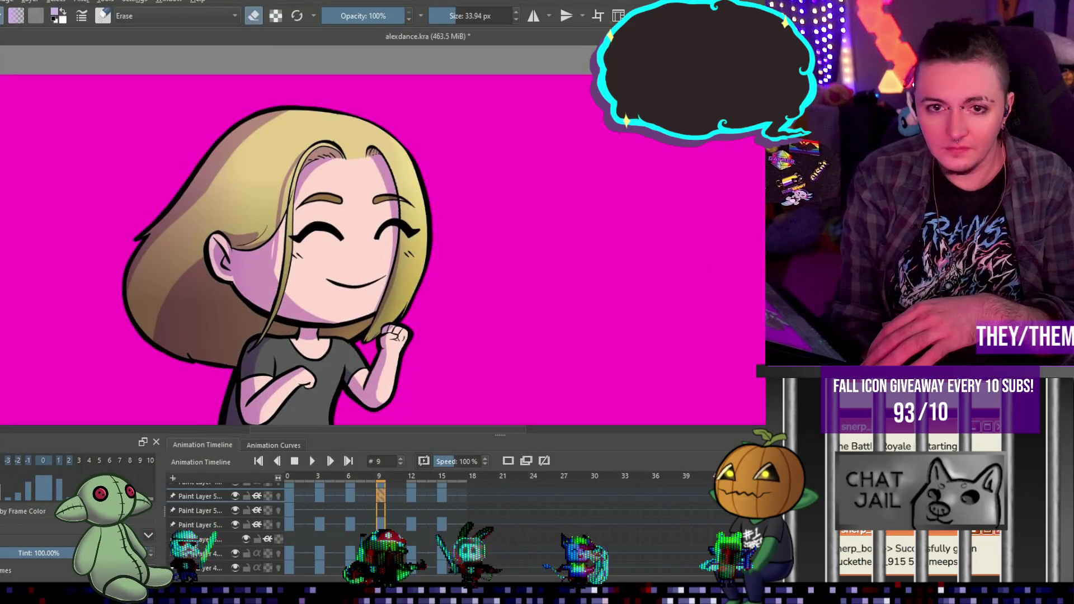
key("ctrl+s")
scroll(122, 147, "down", 4)
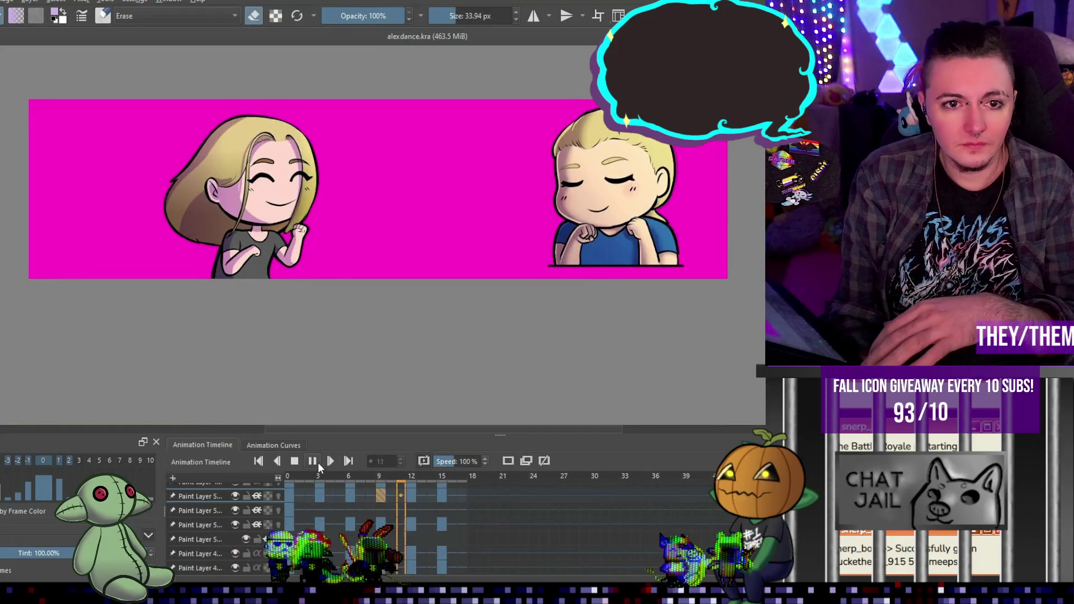
left_click(313, 461)
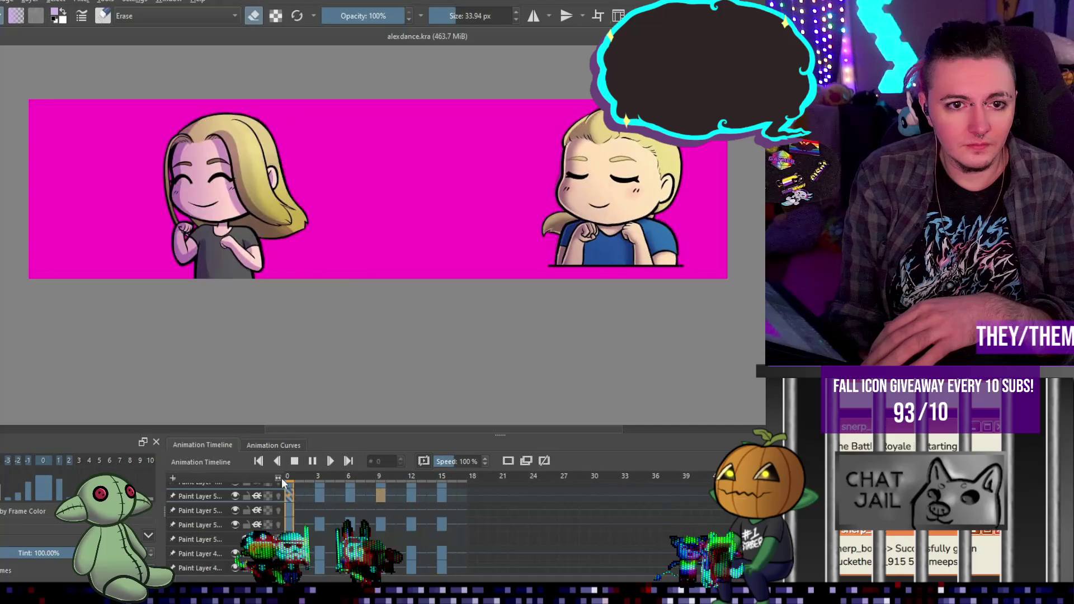
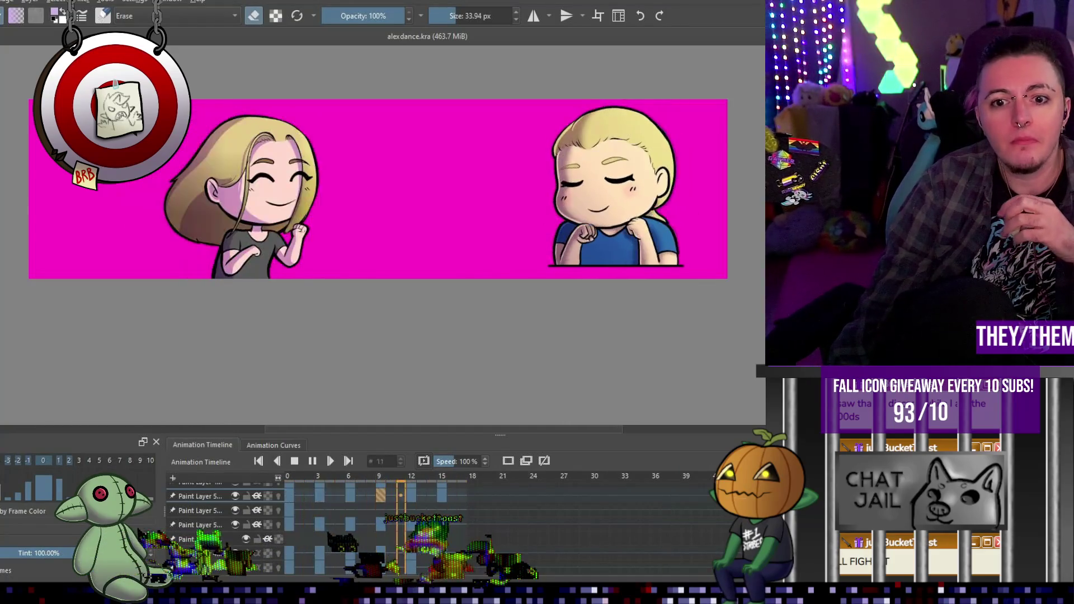
Stop the dance animation playback and return to frame 0
left_click(298, 460)
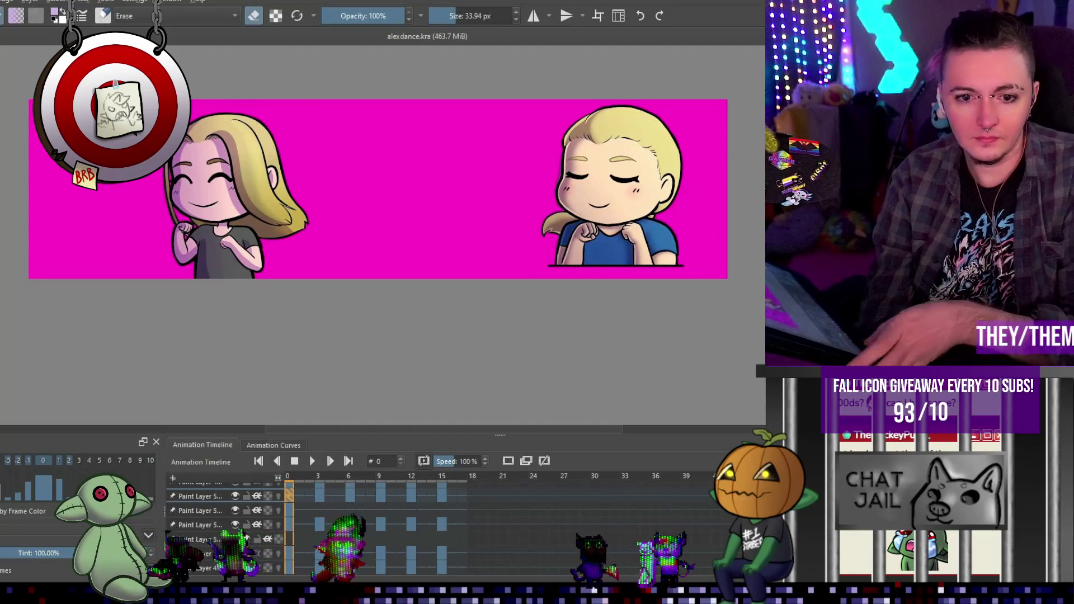
Go to frame 12 and zoom in on the blonde girl
left_click(411, 496)
scroll(239, 186, "up", 5)
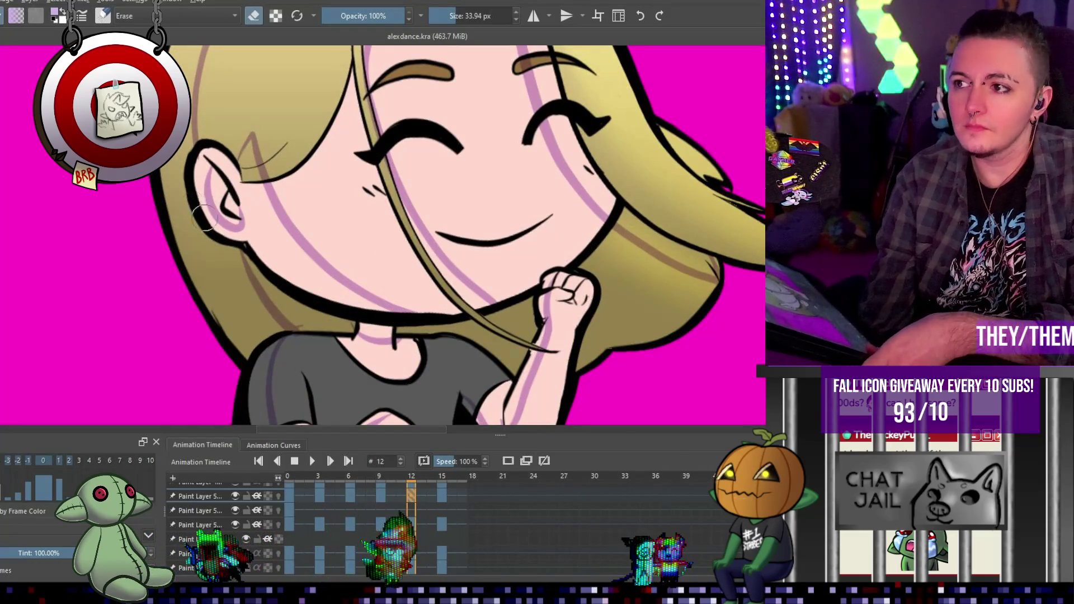
scroll(223, 191, "down", 5)
scroll(219, 191, "up", 2)
Switch back to painting and add shadow strokes along her shoulder and near her ear
key("e")
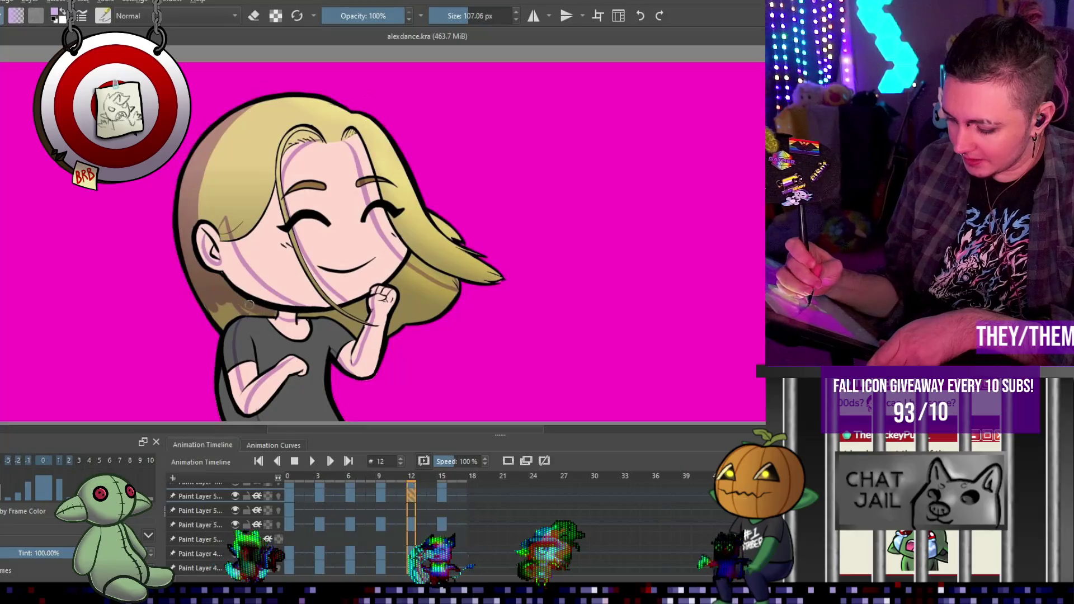
left_click_drag(214, 315, 224, 326)
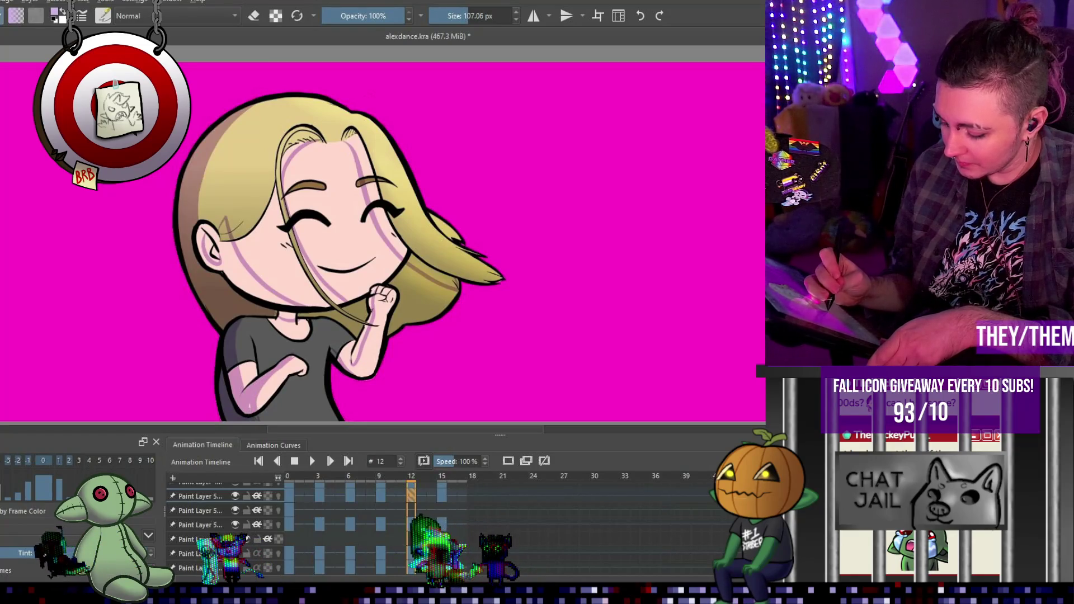
scroll(383, 234, "down", 1)
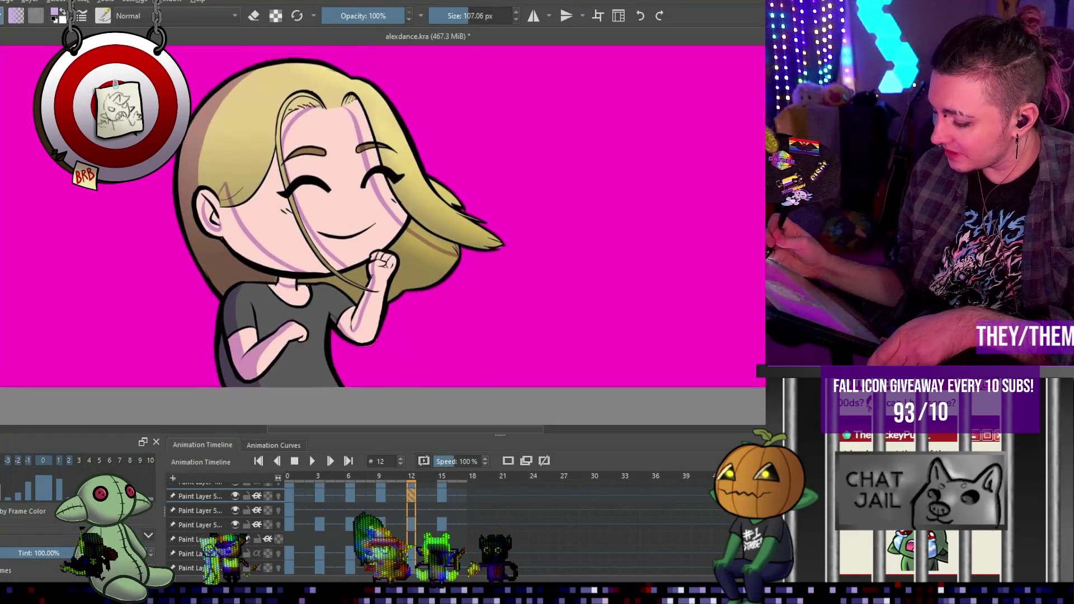
scroll(382, 224, "up", 1)
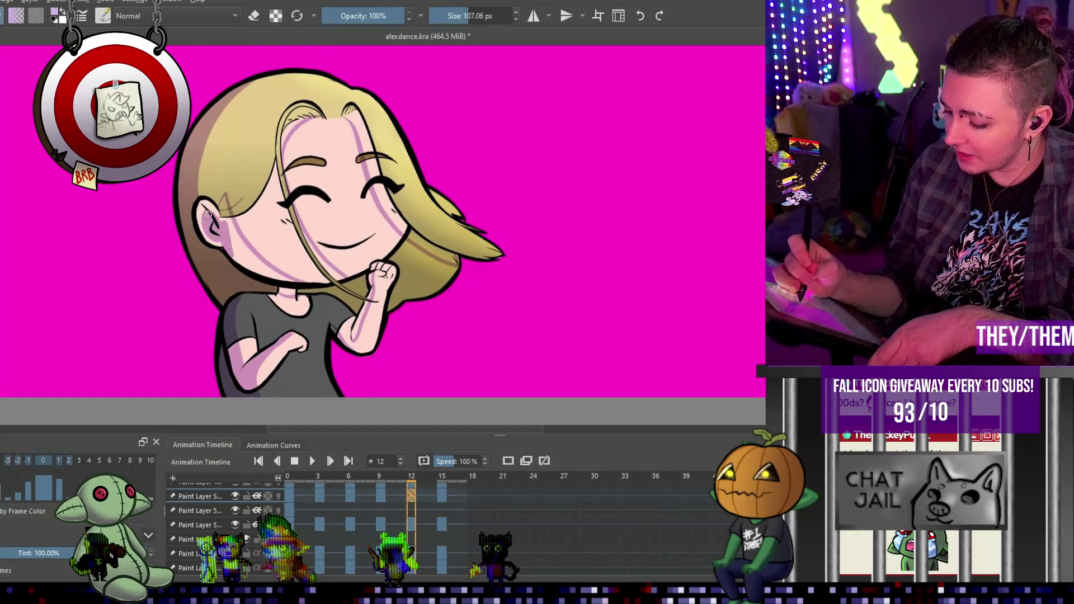
left_click_drag(217, 212, 226, 223)
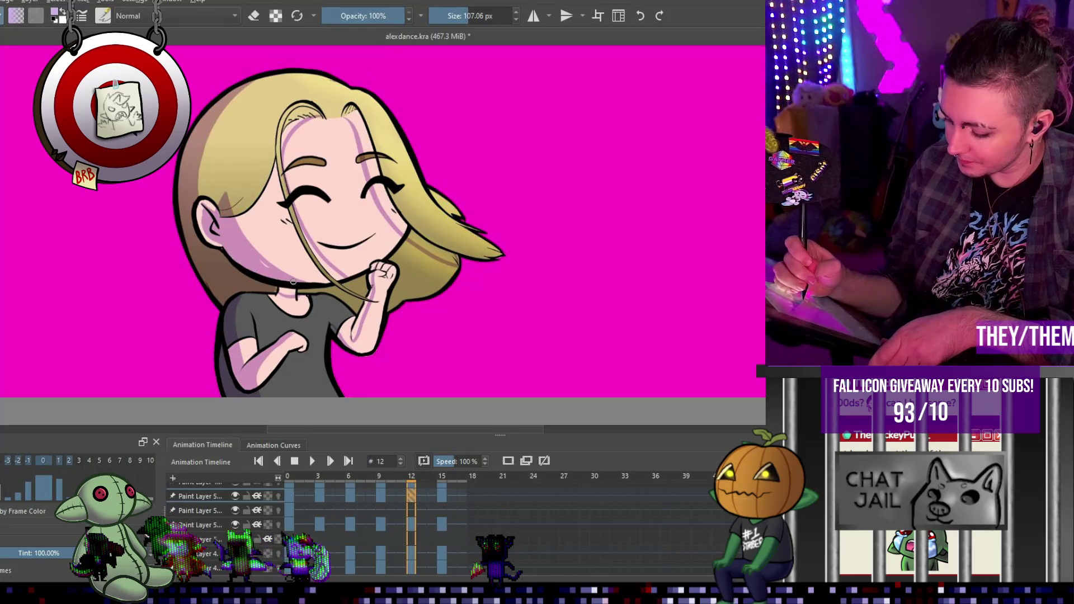
Touch up frame 12's shading, adding a small stroke on the hair top and erasing stray bits
key("e")
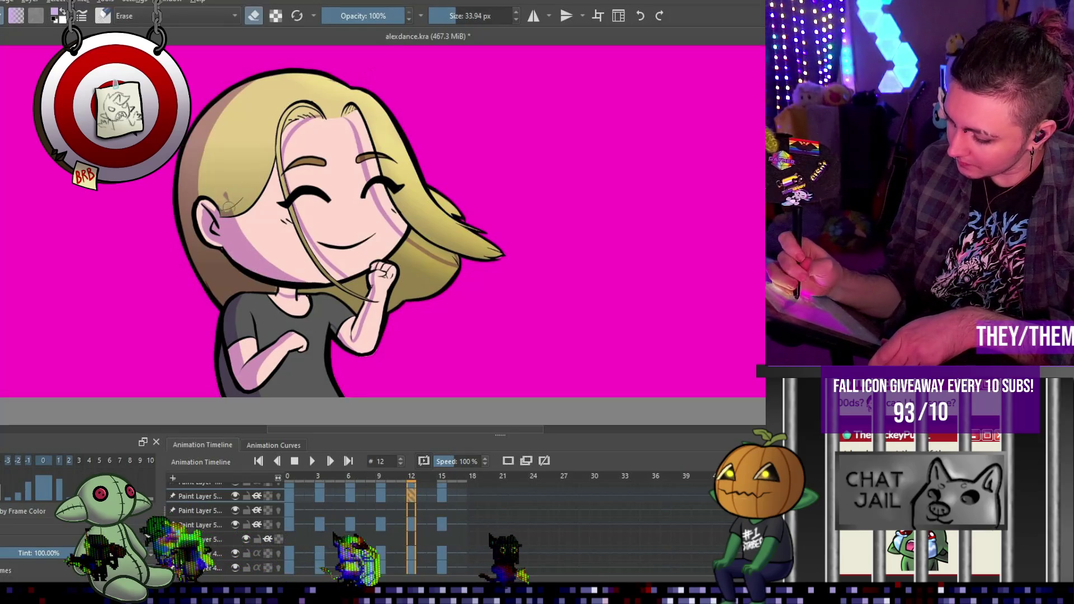
key("e")
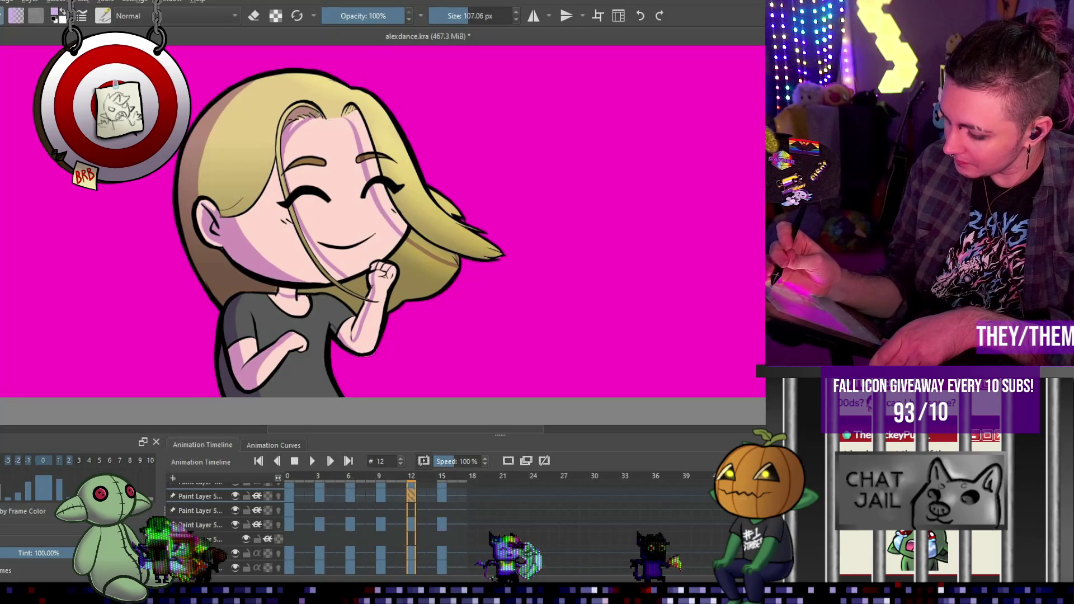
key("e")
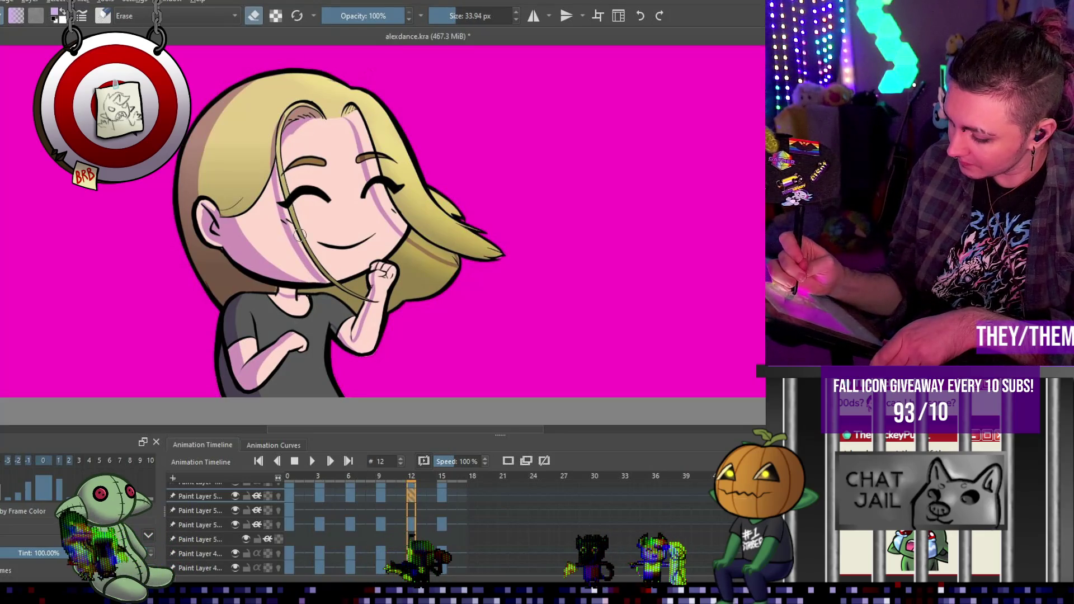
key("e")
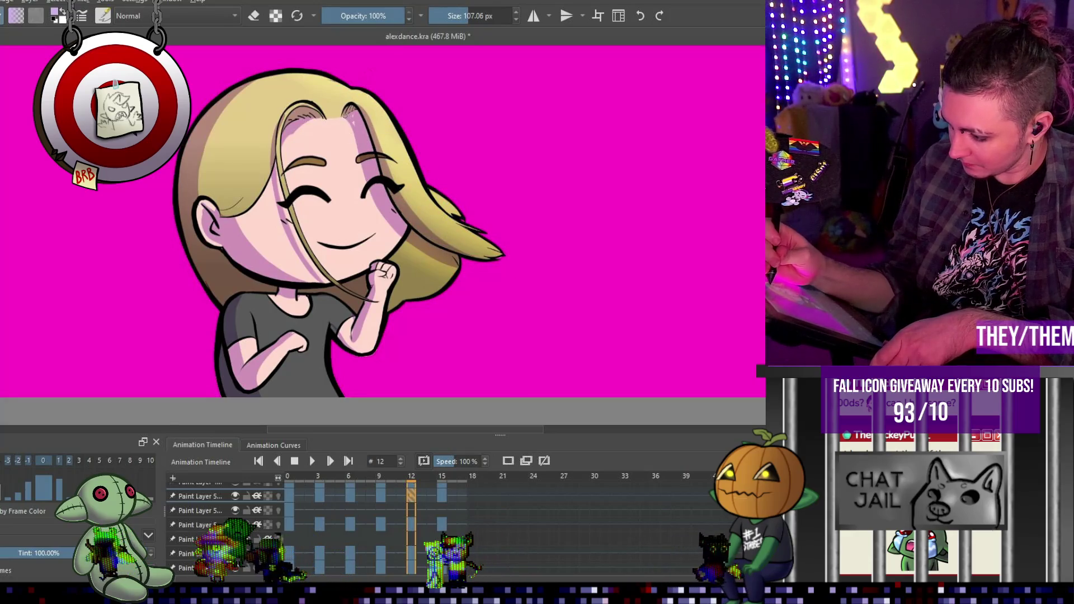
left_click(353, 117)
key("e")
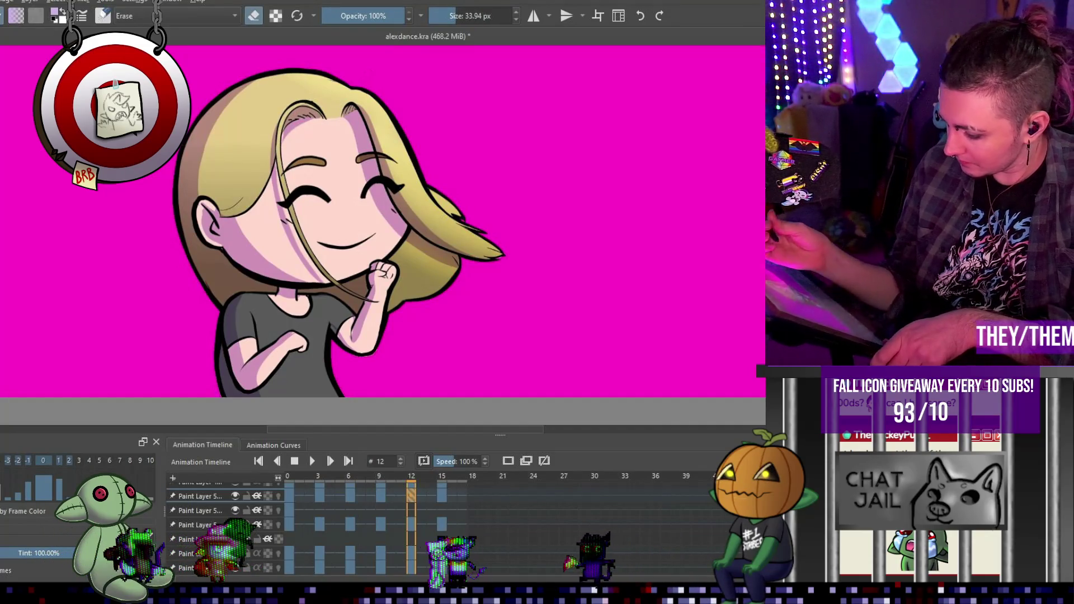
key("e")
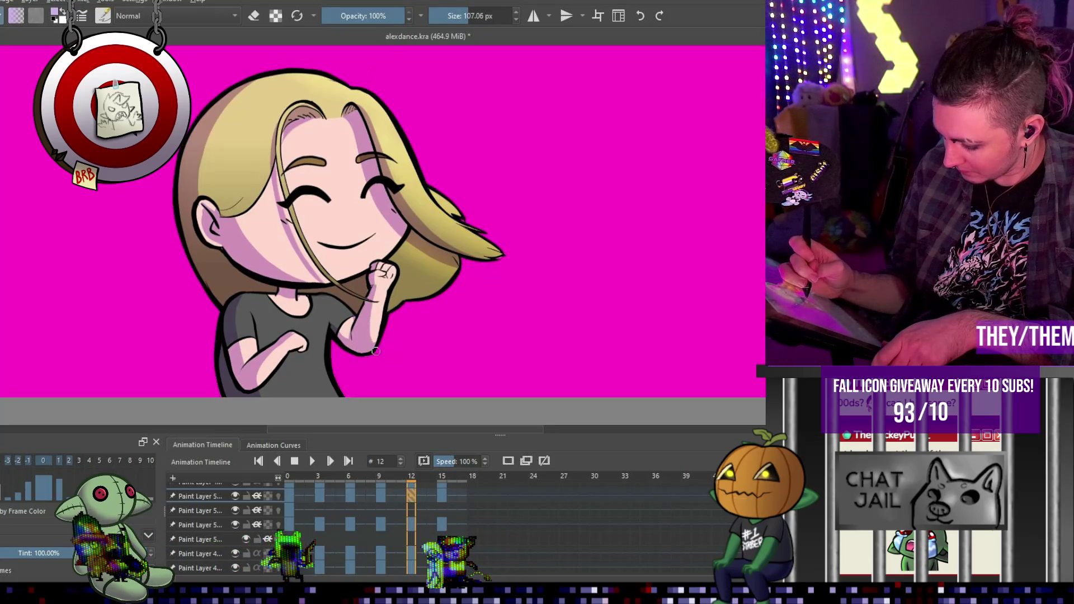
key("e")
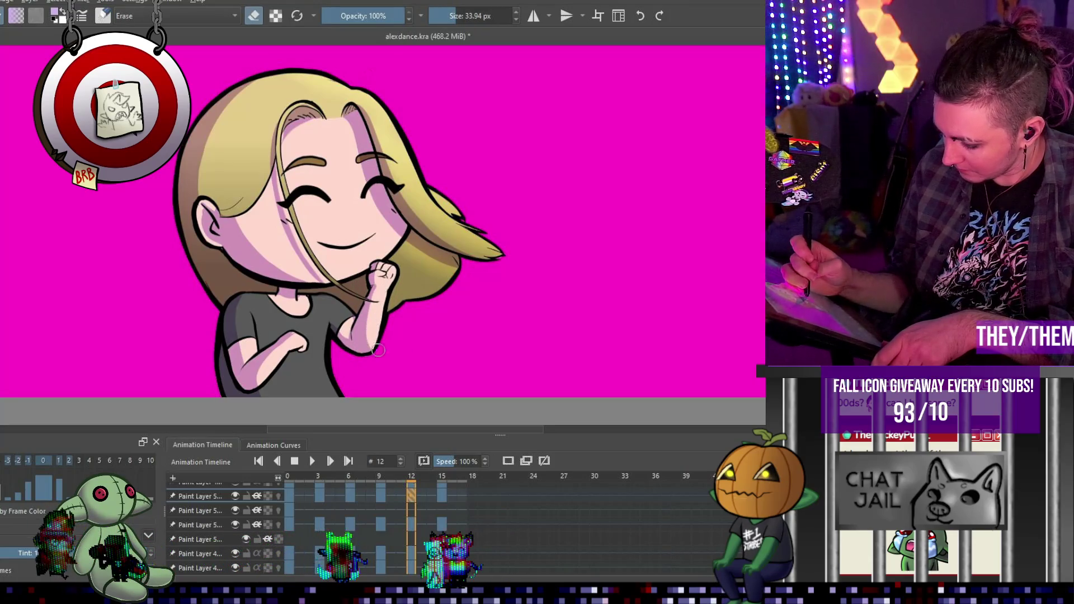
key("e")
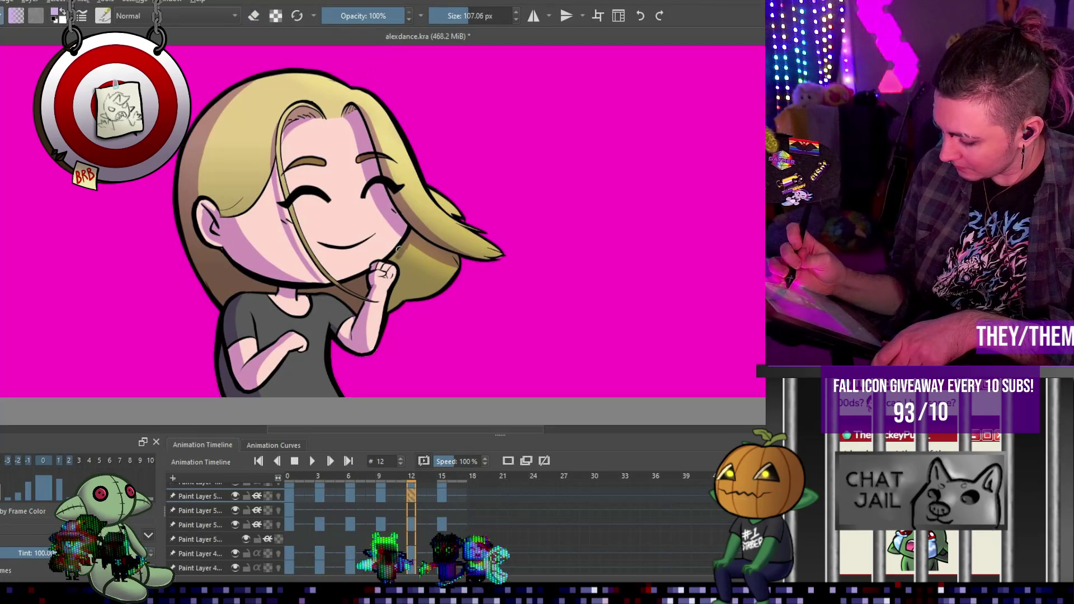